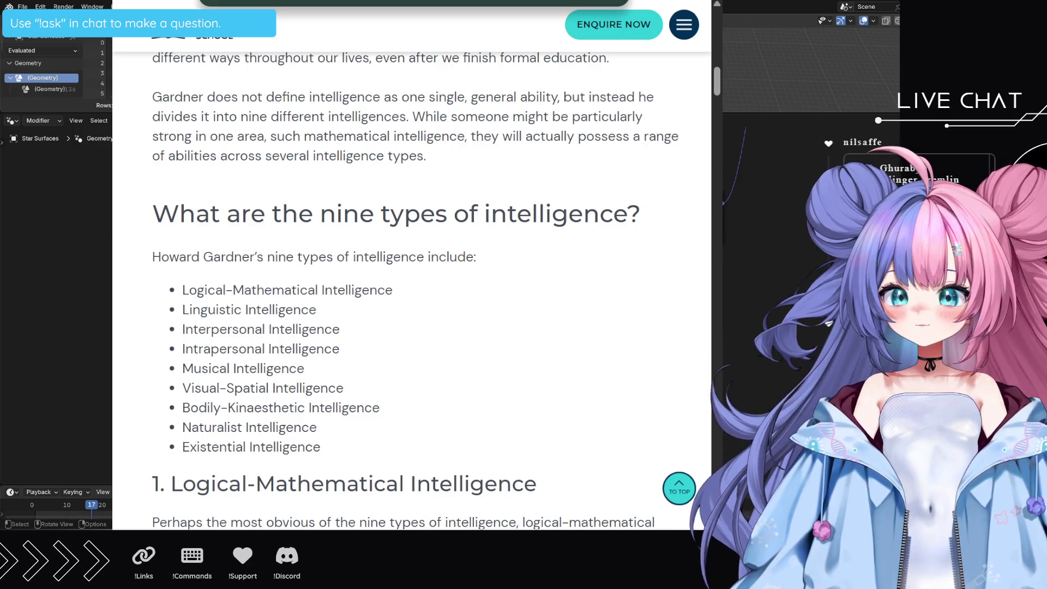
- Search Google for 'mensa iq test' and open the IQ International test at Question 1
type("mensa iq")
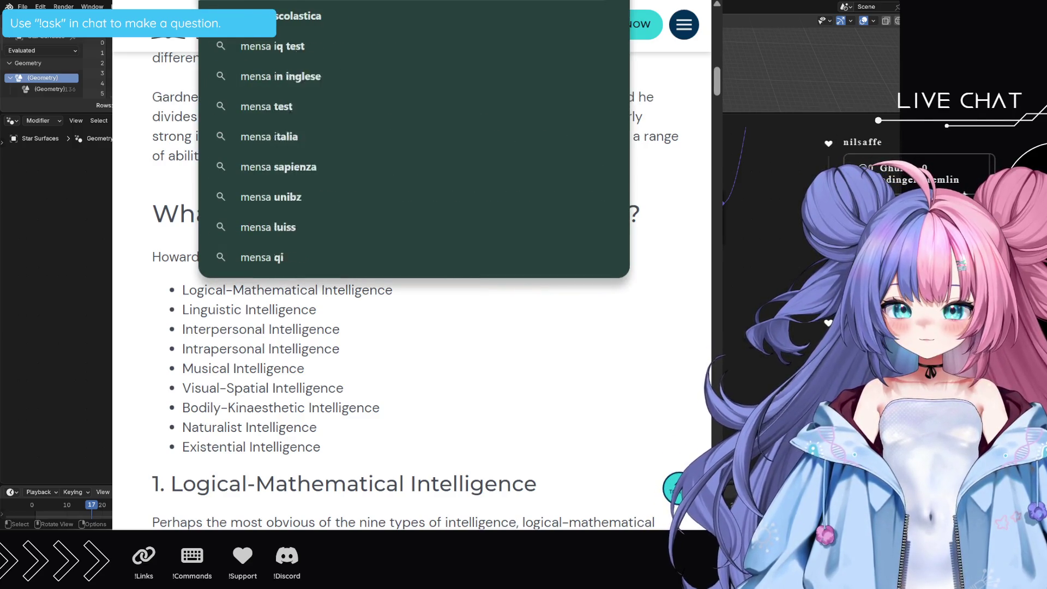
type(" test")
key("Return")
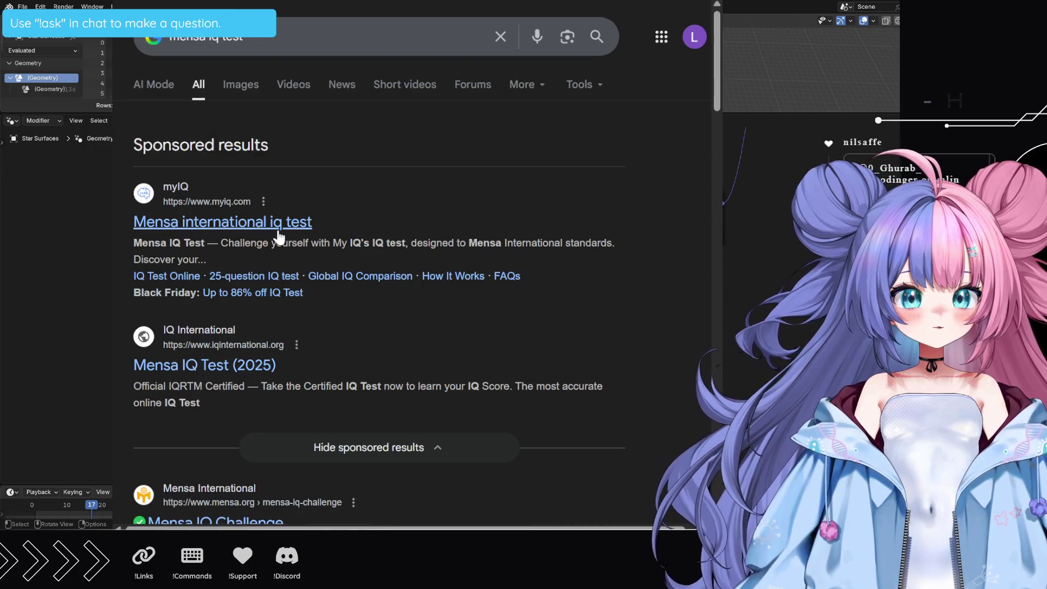
left_click(227, 368)
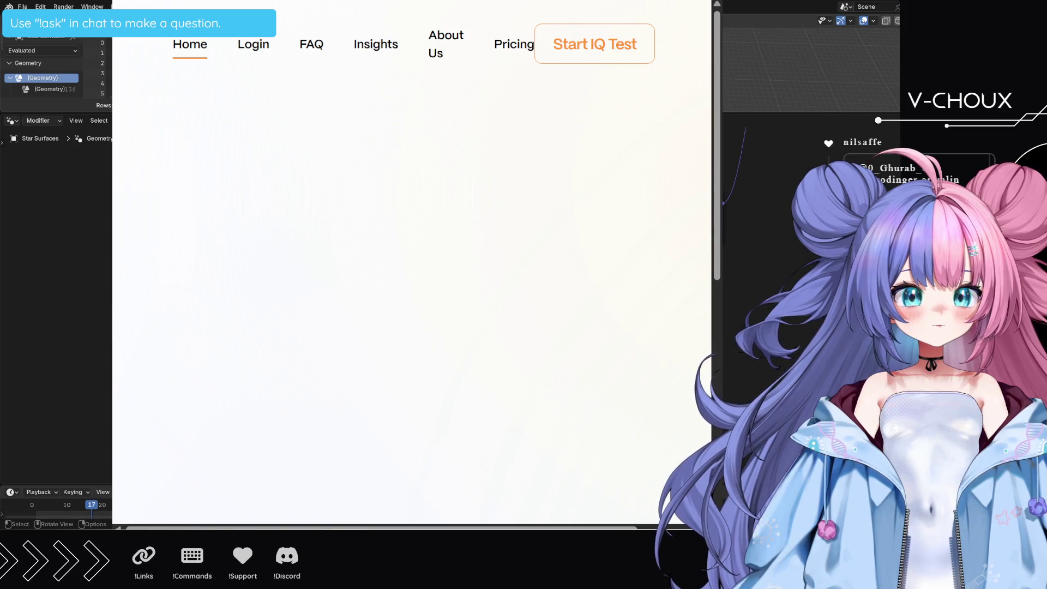
left_click(417, 1)
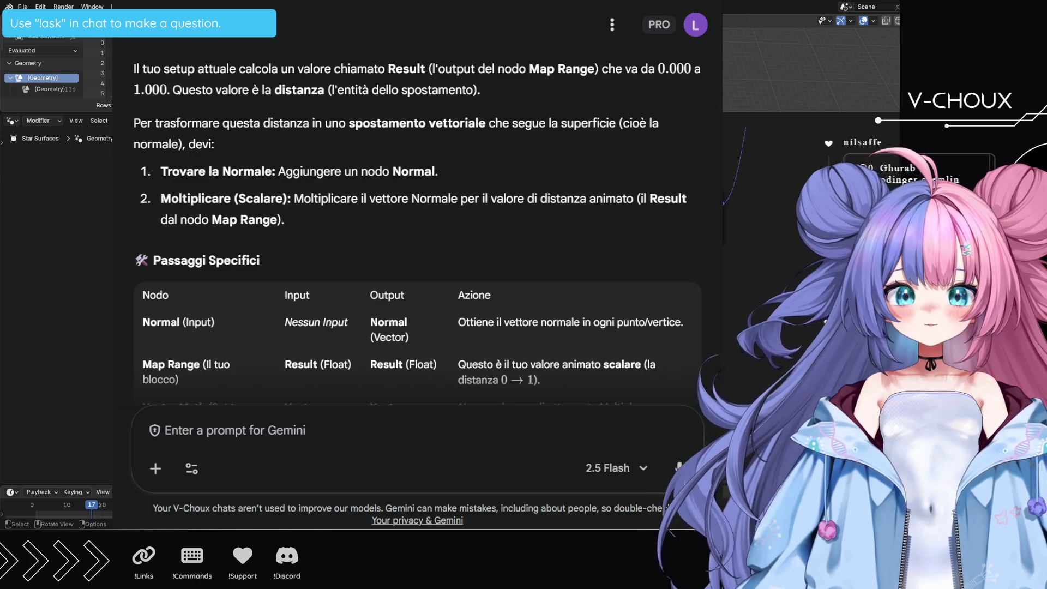
key("ctrl+t")
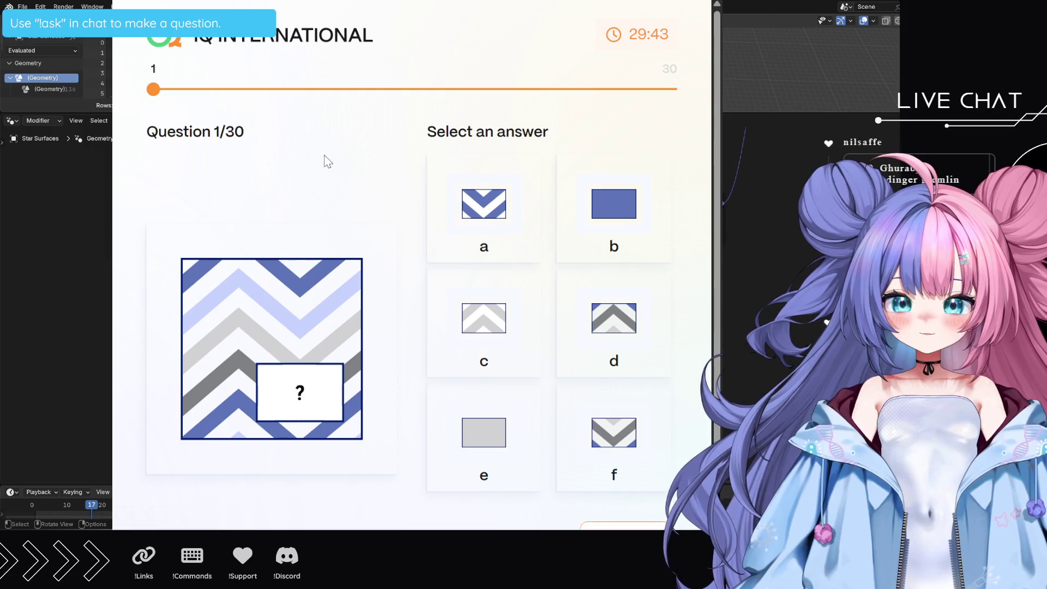
- Pick answer f for the first chevron puzzle
scroll(533, 395, "down", 1)
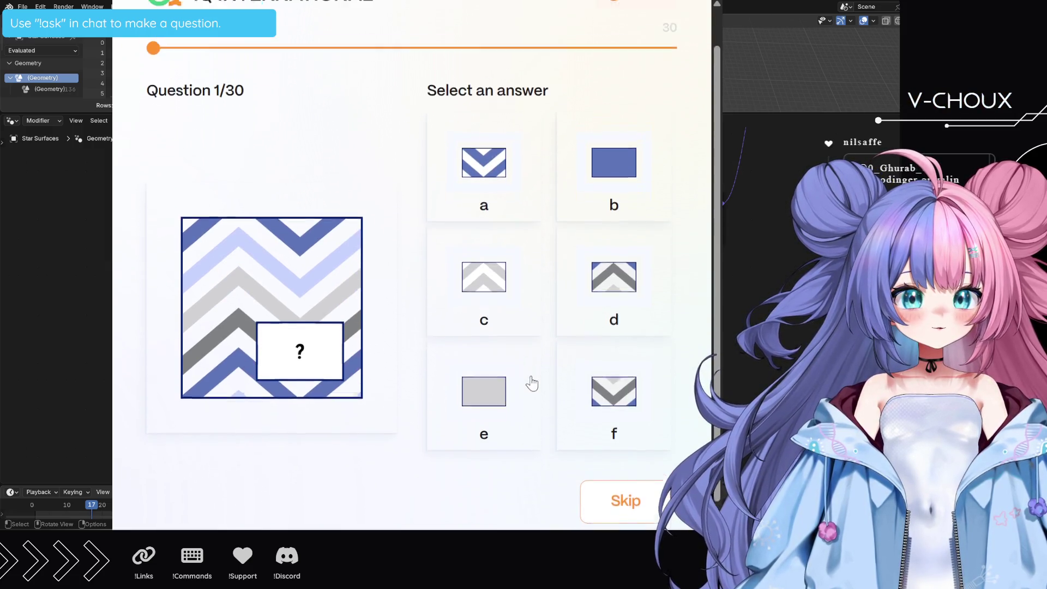
scroll(531, 384, "up", 1)
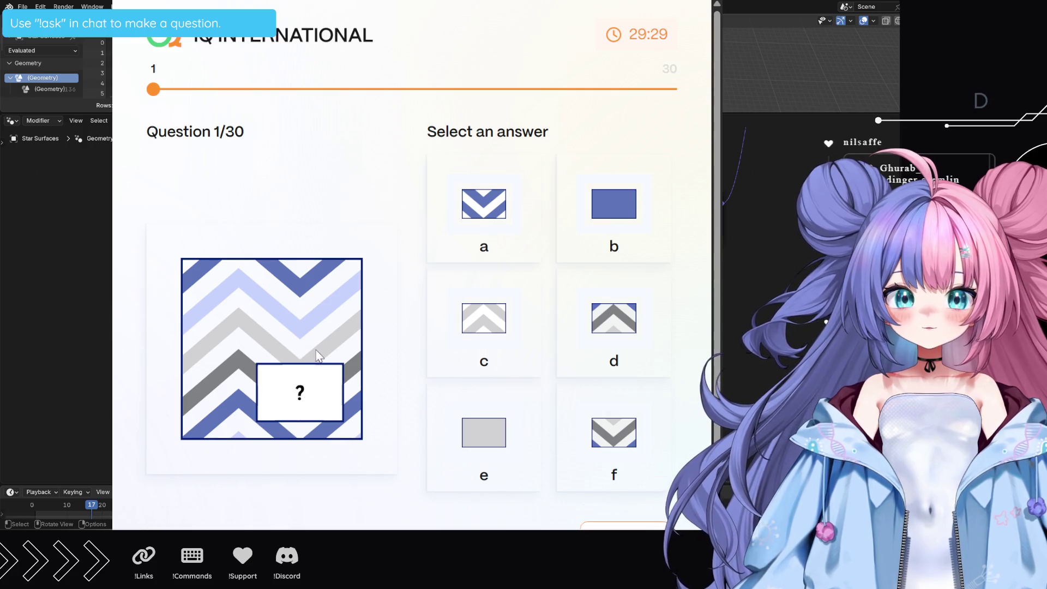
left_click(618, 451)
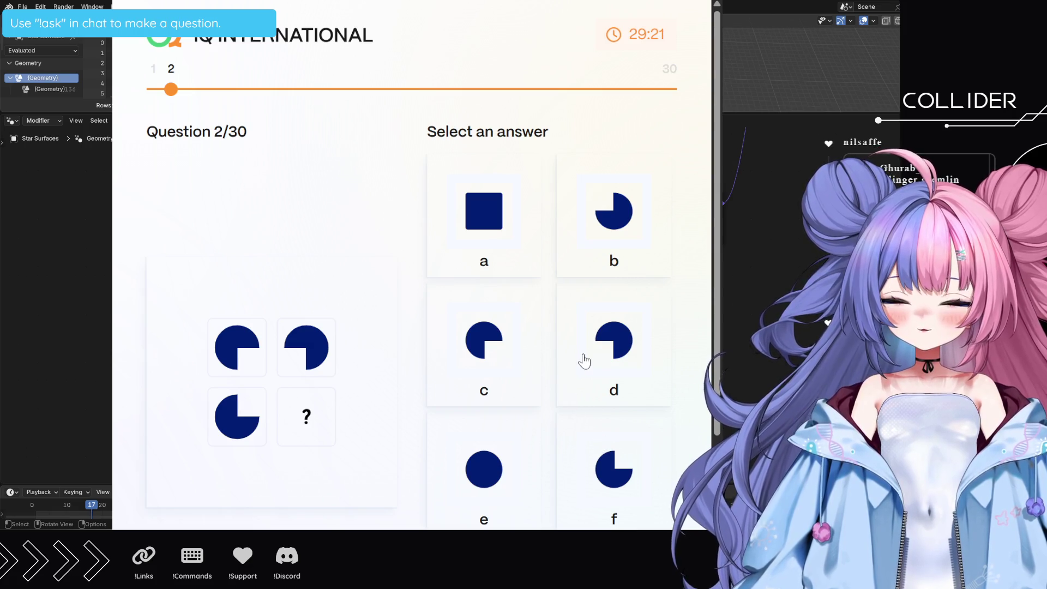
- Narrow the browser window and answer the next puzzle
scroll(583, 358, "down", 2)
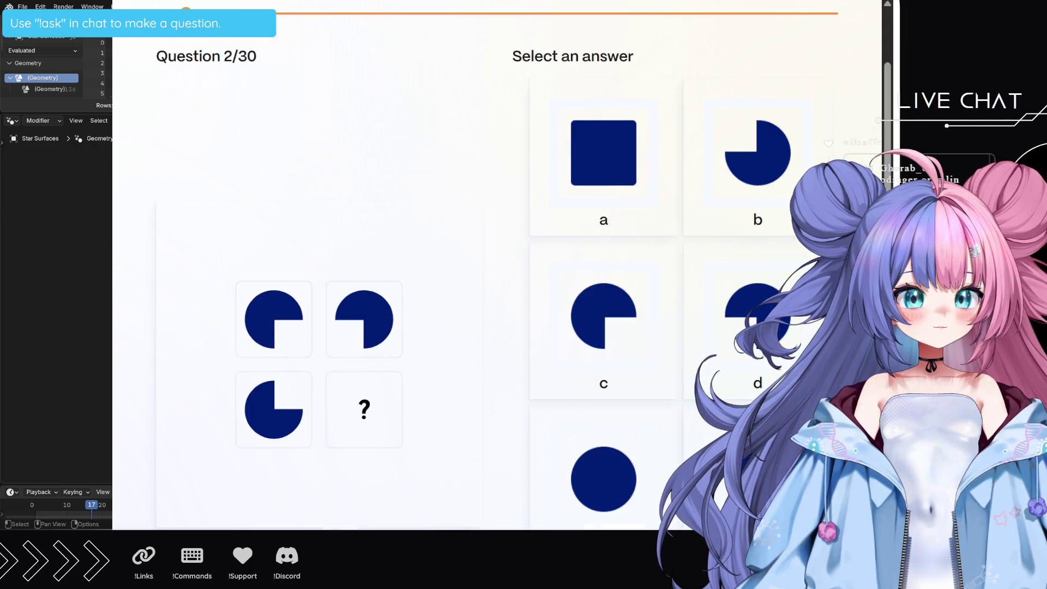
left_click_drag(884, 324, 694, 324)
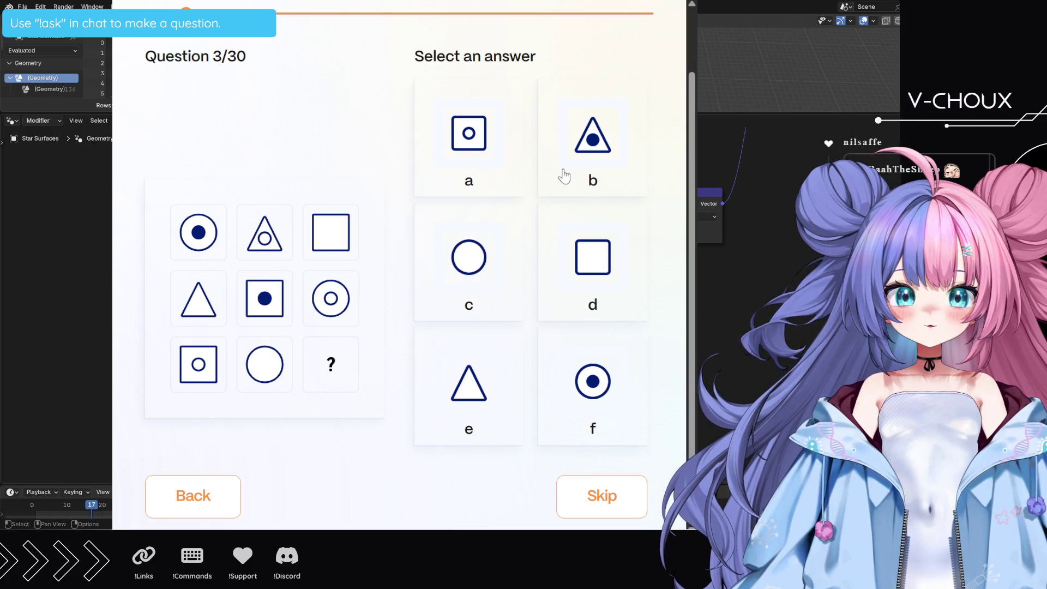
left_click(597, 158)
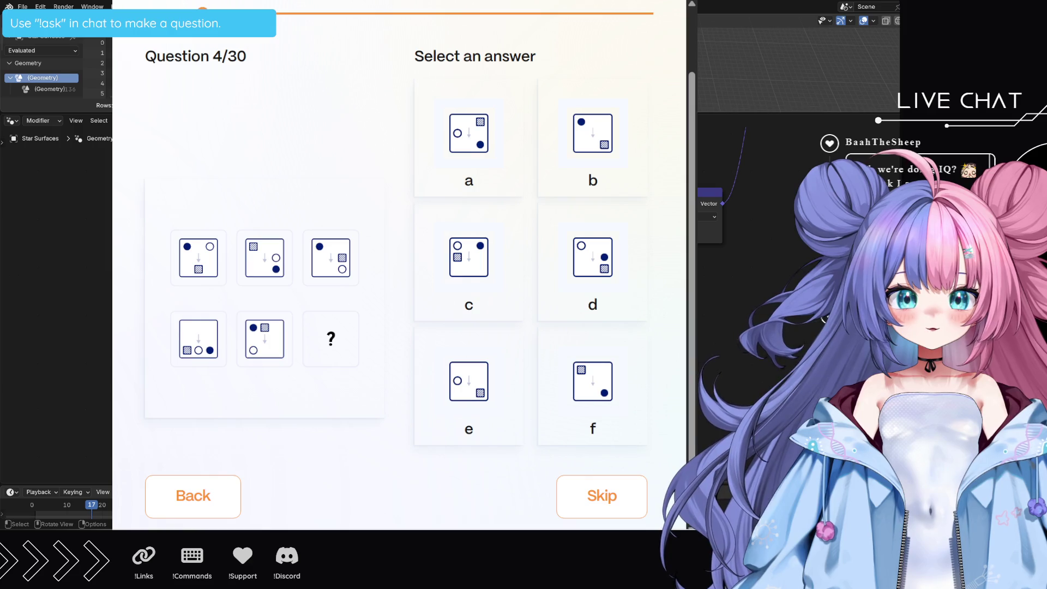
- Choose an answer tile for the dots-and-squares grid puzzle, Question 4 of 30
scroll(398, 273, "up", 2)
scroll(399, 272, "down", 2)
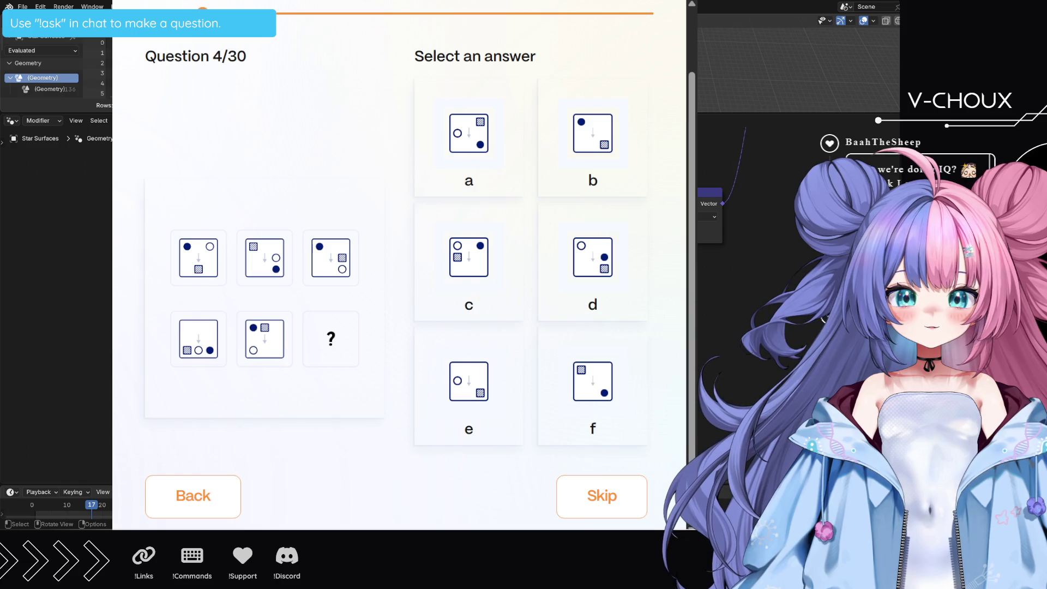
left_click(461, 266)
- Pick answer c, review the earlier question, then answer question 4 to reach question 5
left_click(459, 267)
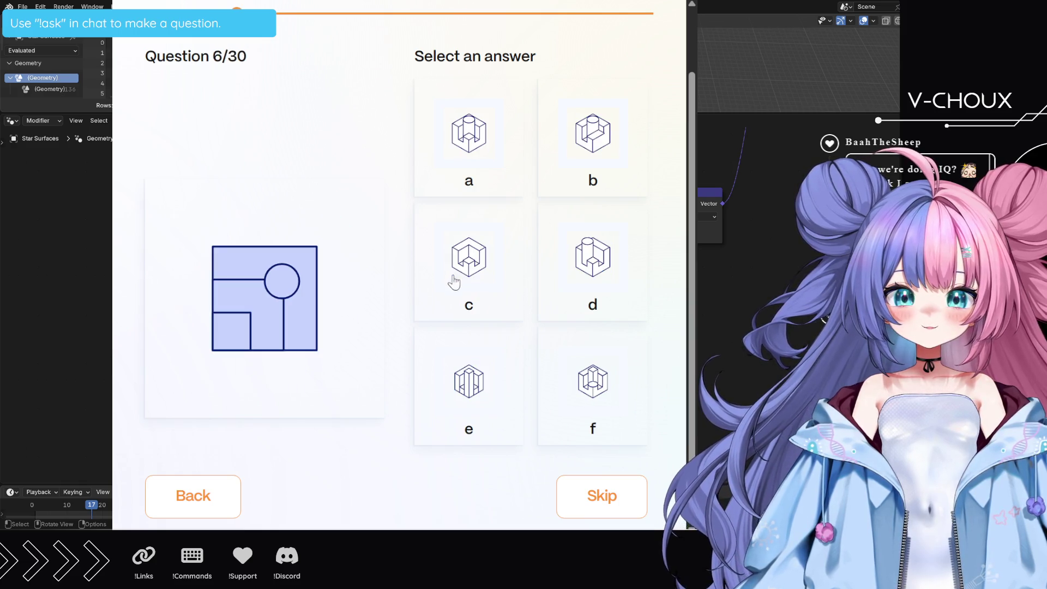
left_click(195, 497)
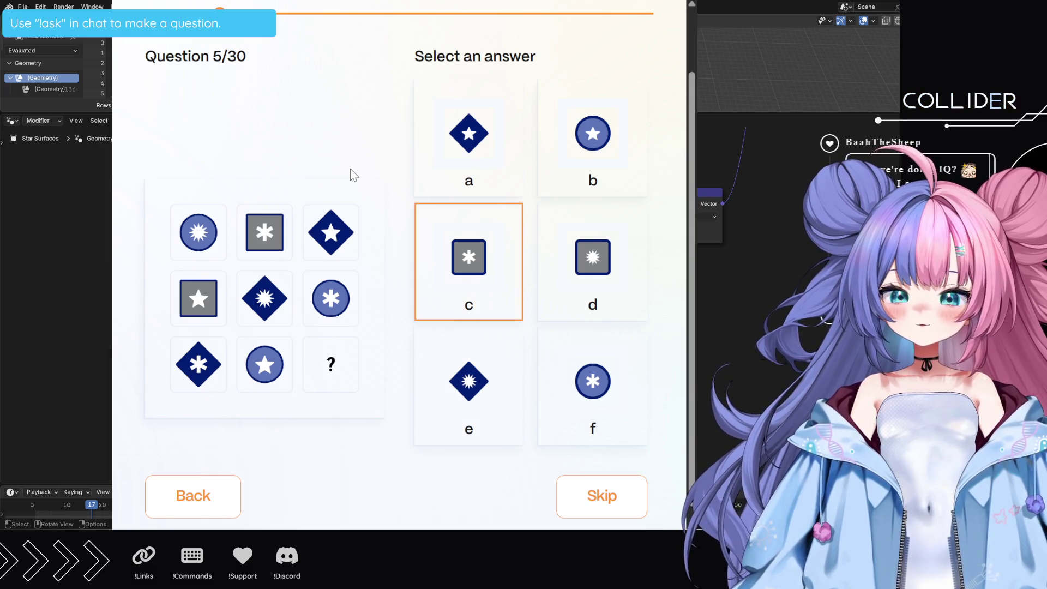
scroll(365, 183, "up", 1)
scroll(364, 182, "up", 1)
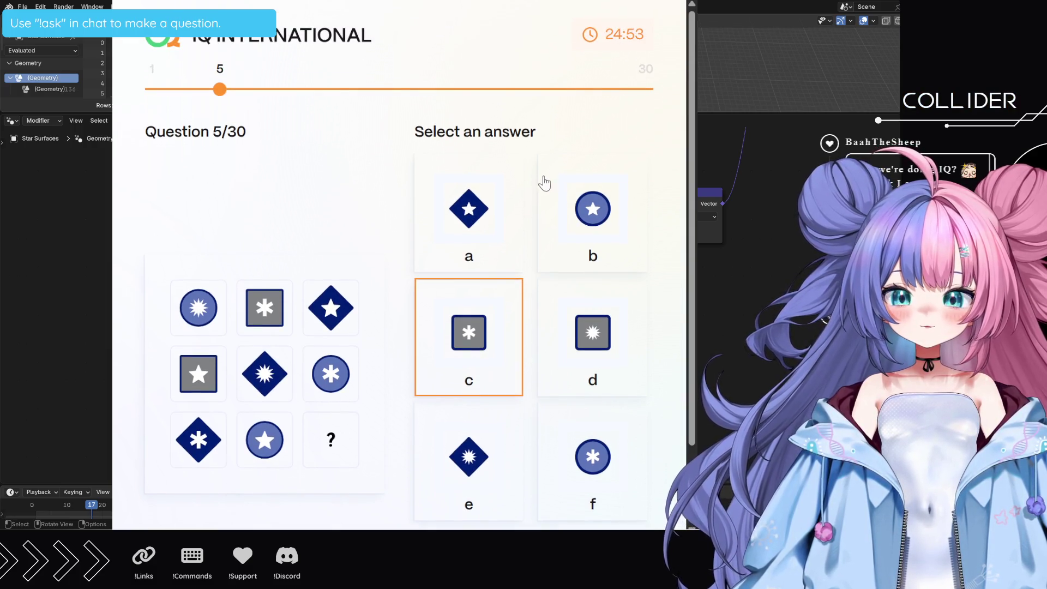
scroll(384, 232, "down", 3)
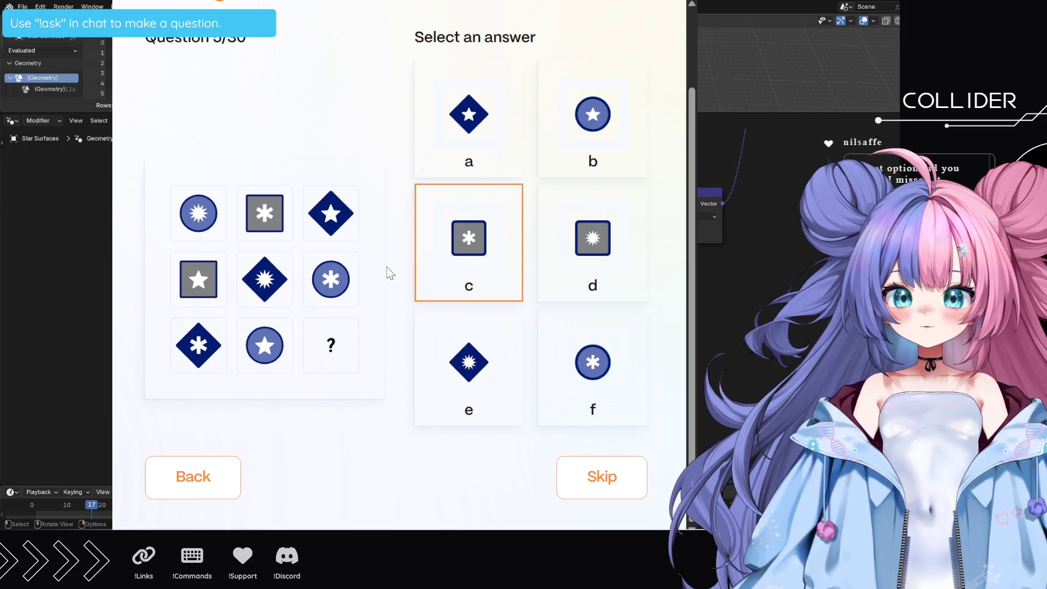
left_click(192, 475)
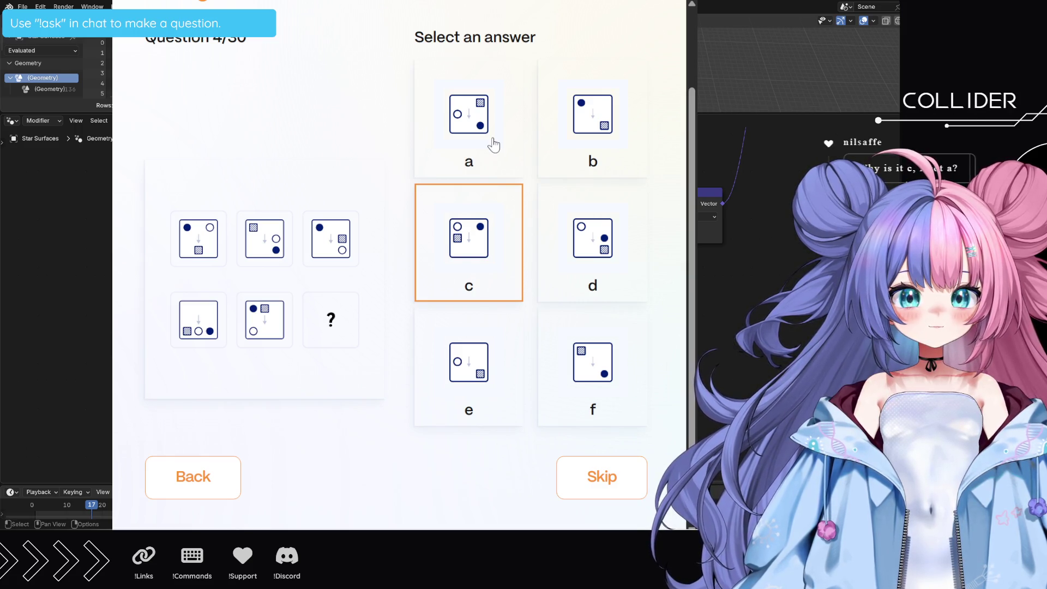
left_click(493, 145)
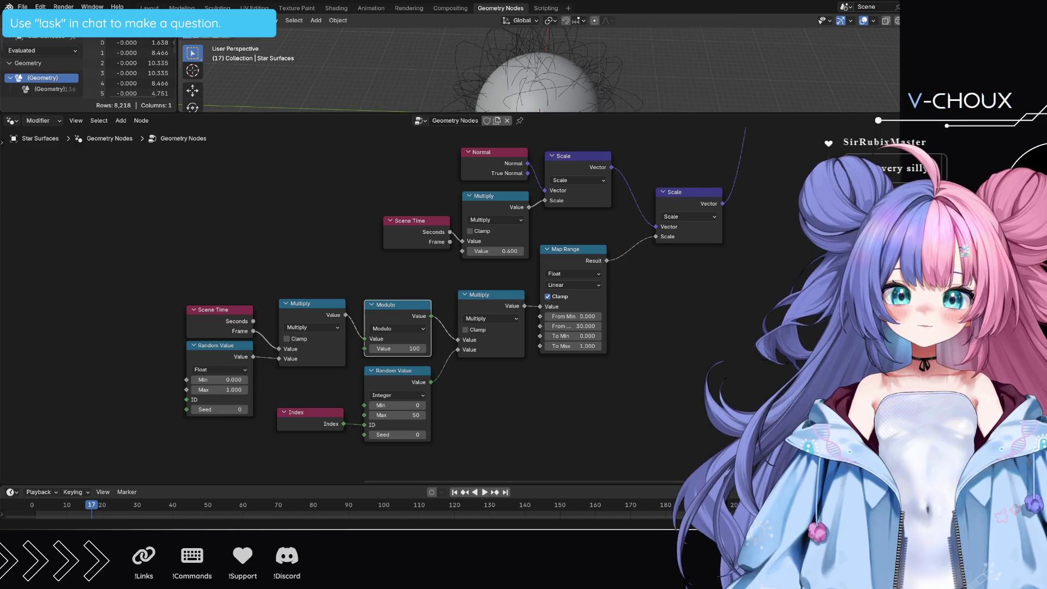
- Drag the viewport border down so the sun sphere and its curves fill more space
mouse_move(491, 252)
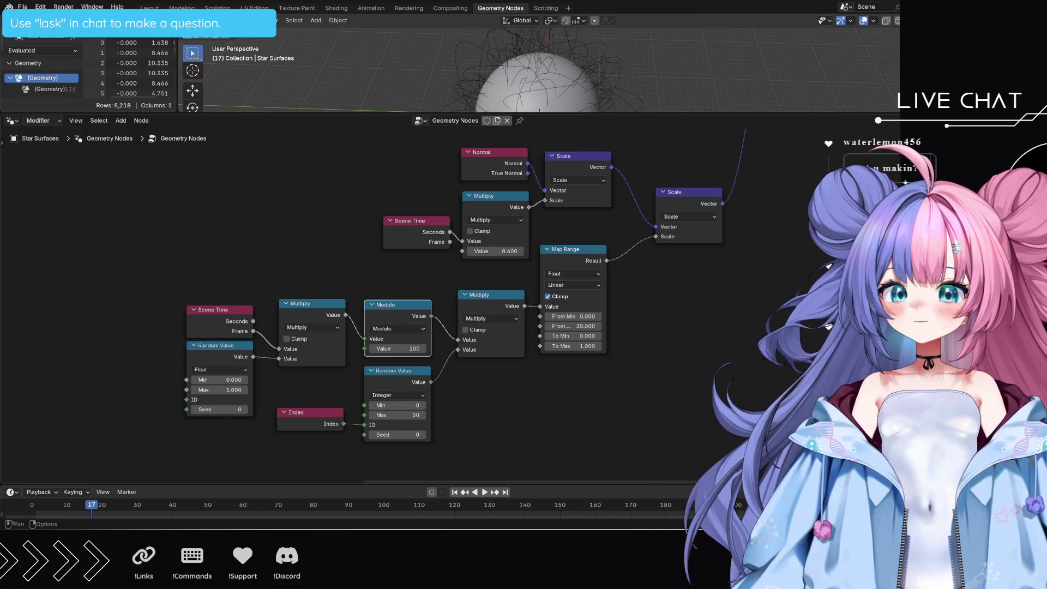
left_click_drag(524, 113, 523, 260)
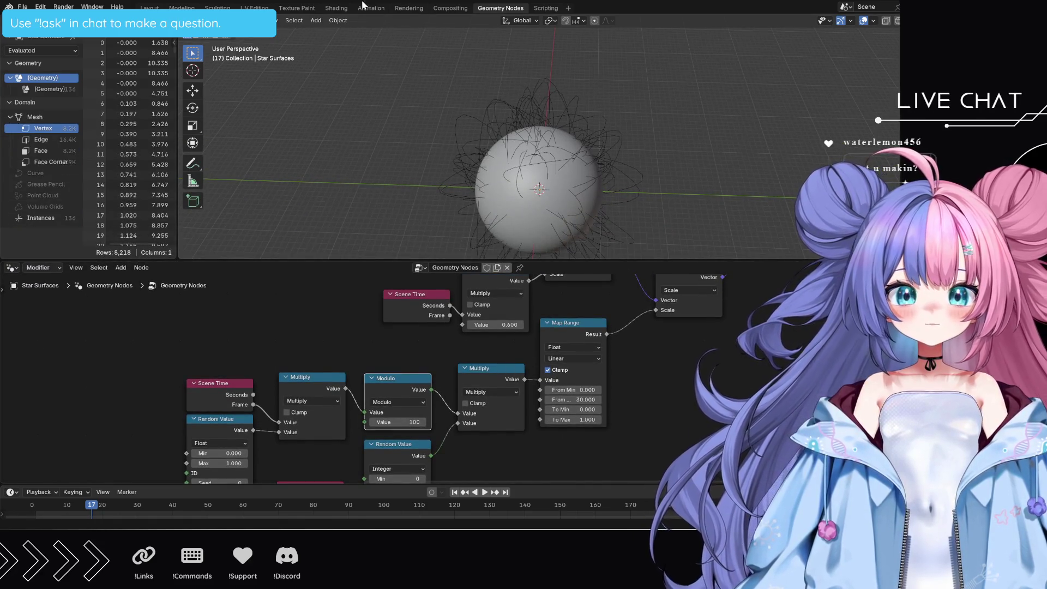
left_click(341, 8)
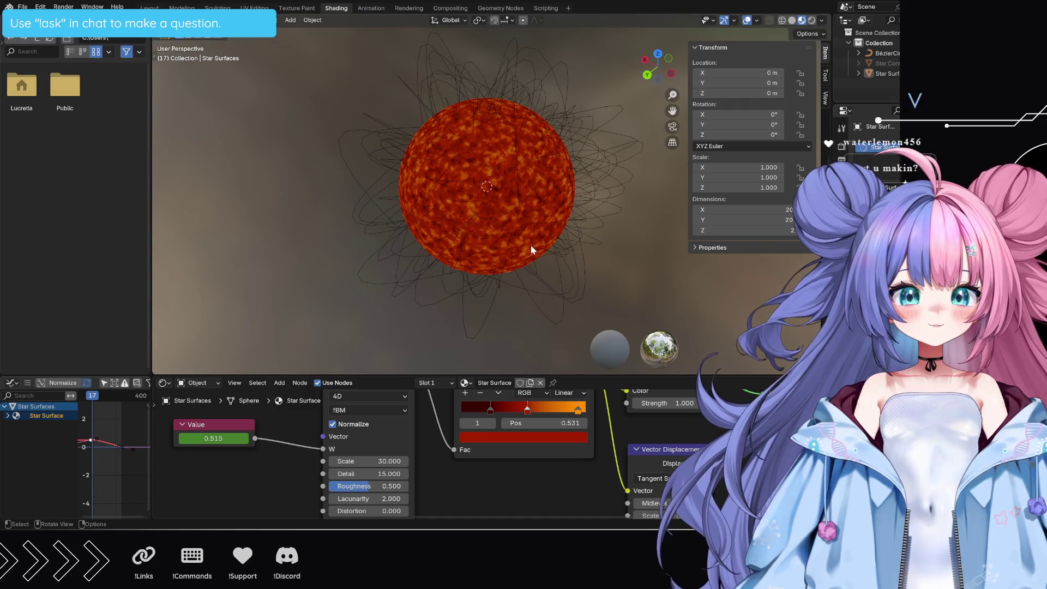
- Play the animation with the material preview and orbit the sun sphere to watch the curves move
key("space")
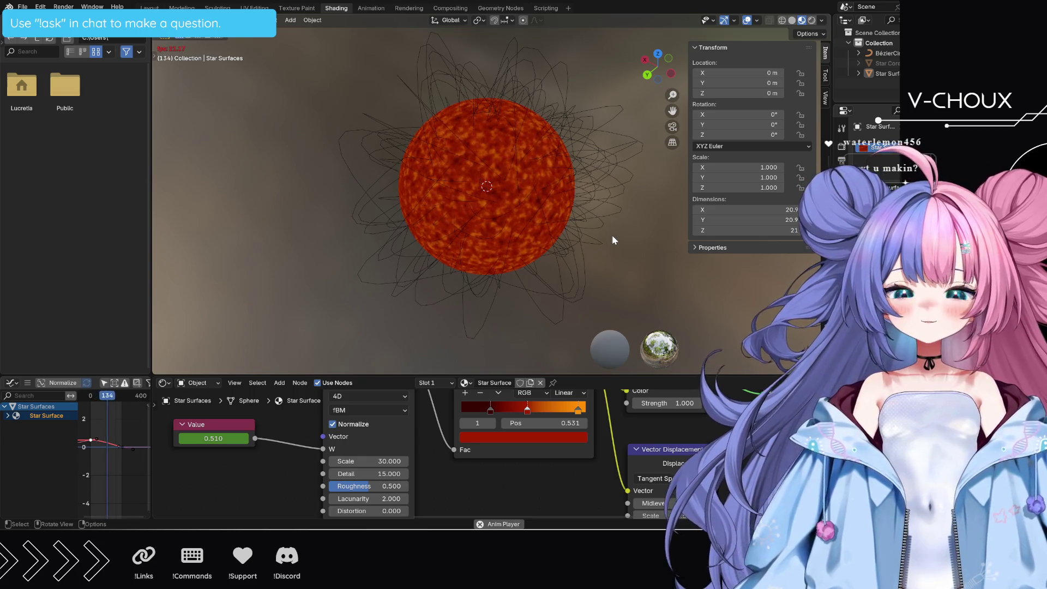
mouse_move(600, 240)
middle_mouse_down()
mouse_move(513, 243)
mouse_move(479, 224)
mouse_move(476, 202)
mouse_move(594, 205)
middle_mouse_up()
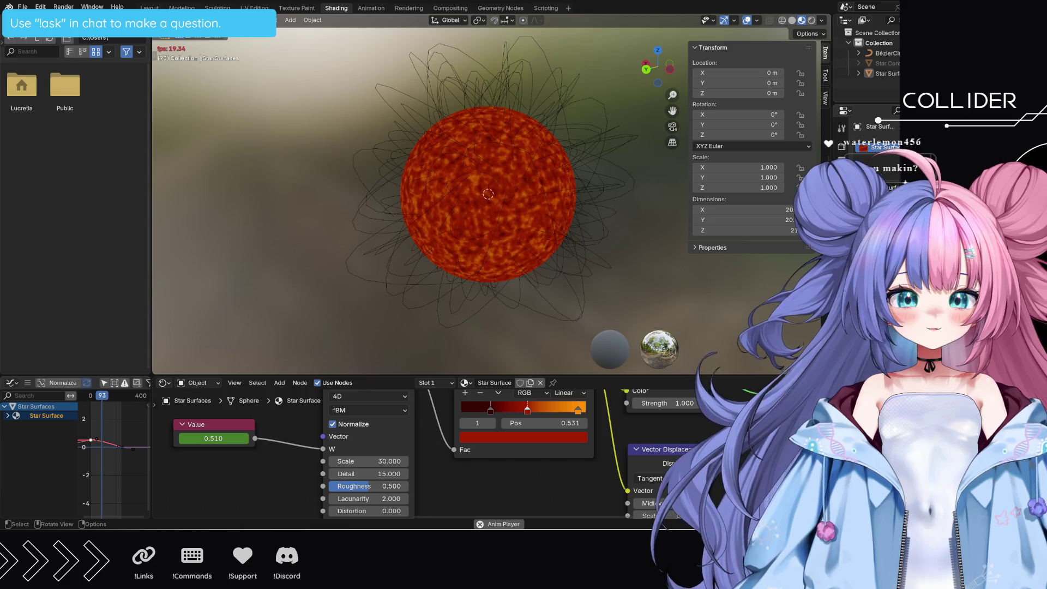
left_click(501, 8)
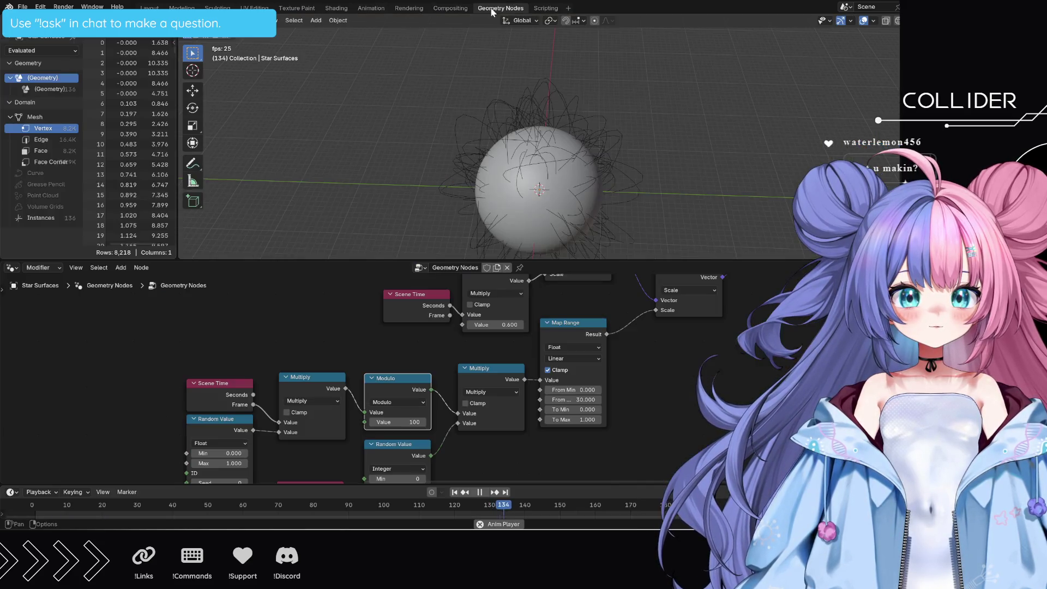
- Stop playback, then resize, pan and zoom the node editor to frame the entire Star Surfaces tree
left_click_drag(545, 261, 546, 220)
key("space")
middle_click_drag(381, 327, 387, 411)
scroll(385, 350, "down", 1)
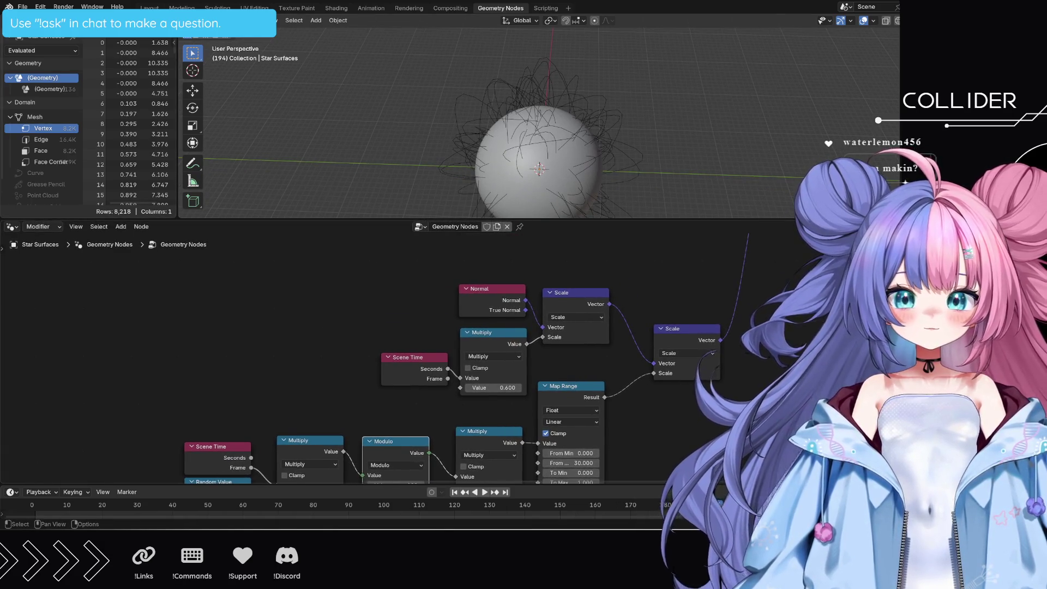
scroll(385, 350, "down", 1)
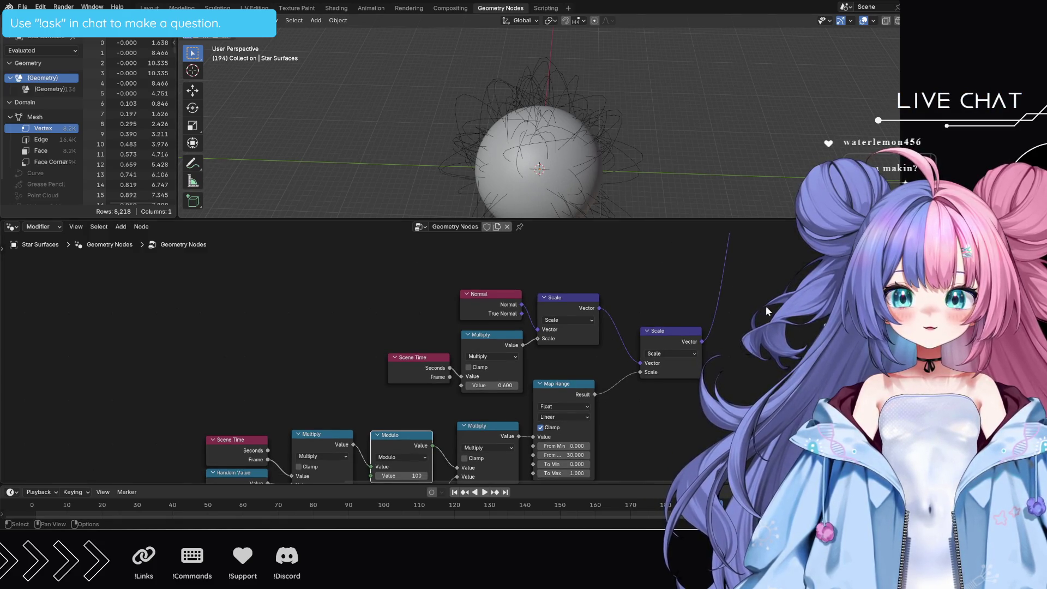
middle_click_drag(774, 345, 786, 260)
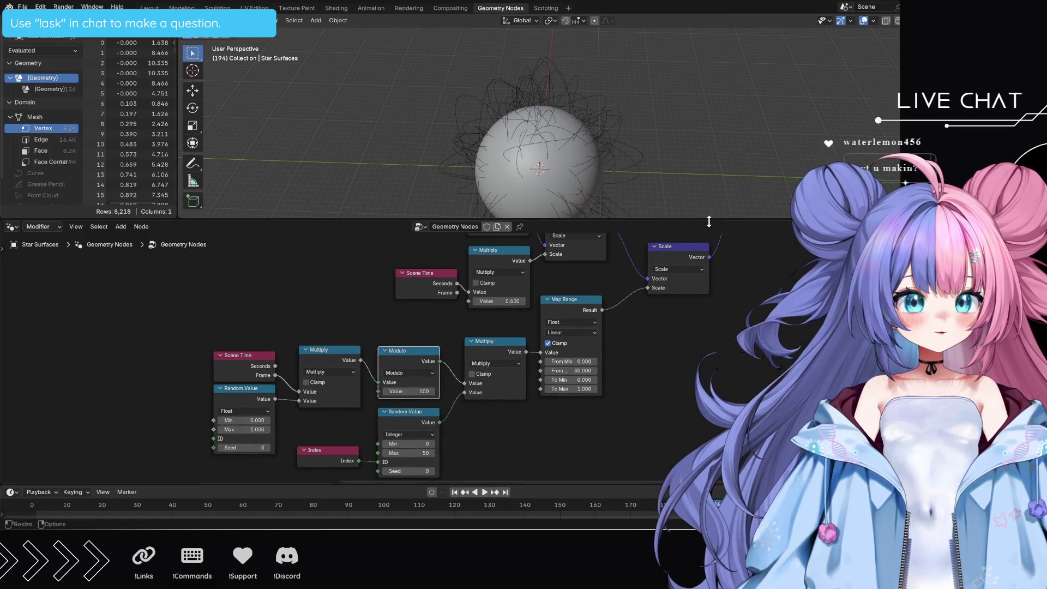
left_click_drag(715, 219, 725, 72)
middle_click_drag(770, 252, 805, 318)
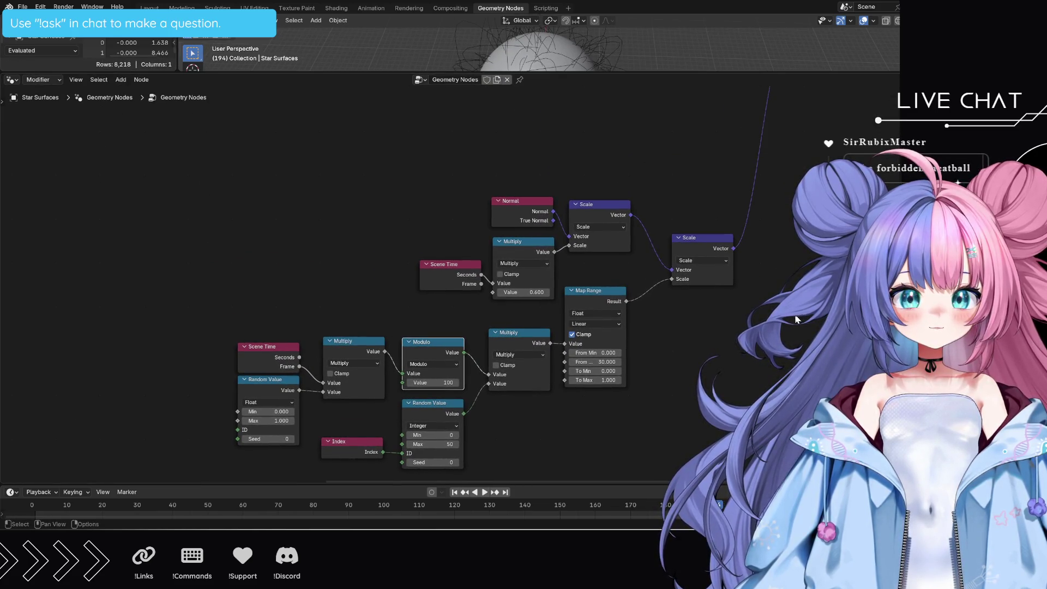
middle_click_drag(689, 354, 693, 326)
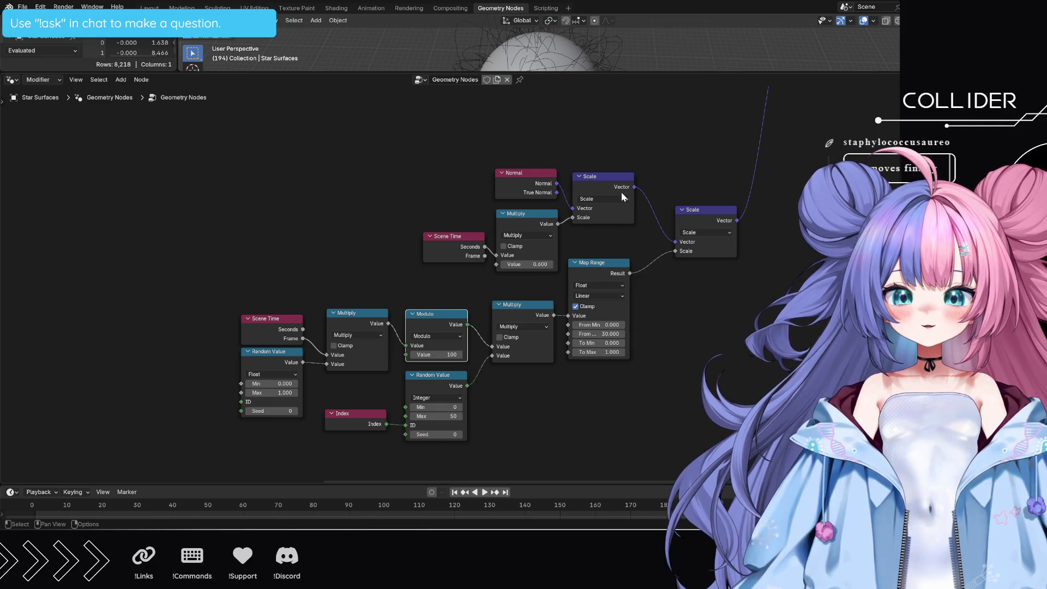
mouse_move(610, 72)
left_mouse_down()
mouse_move(633, 224)
mouse_move(632, 197)
left_mouse_up()
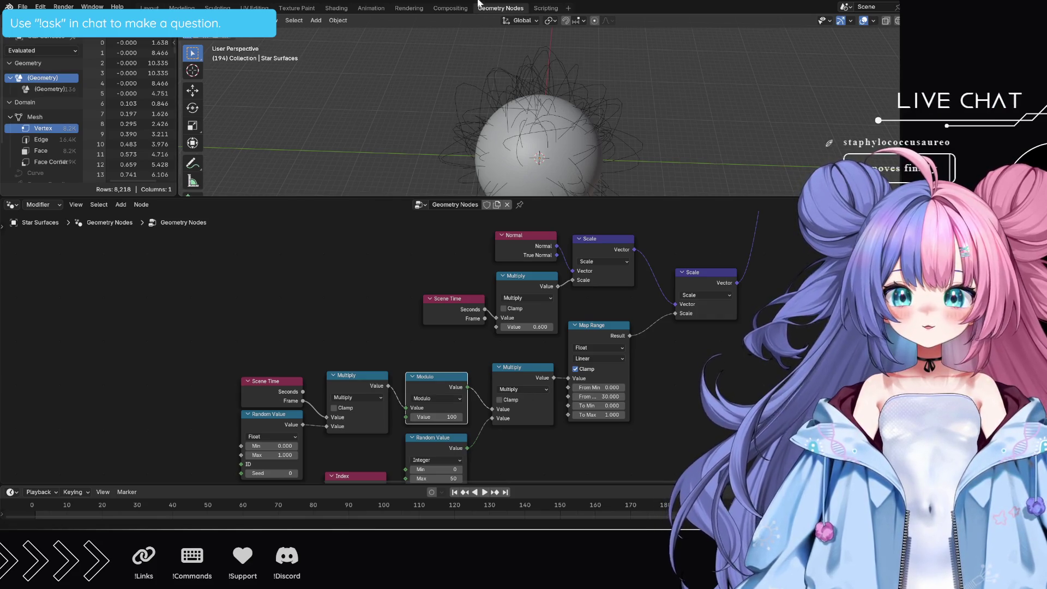
left_click_drag(671, 198, 671, 114)
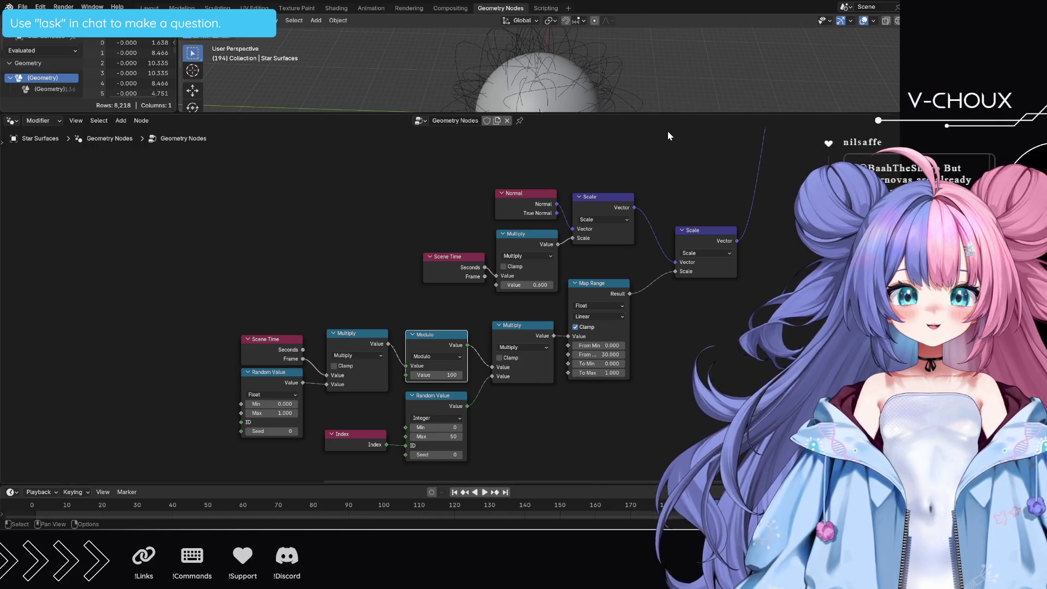
mouse_move(670, 114)
left_mouse_down()
mouse_move(670, 325)
mouse_move(663, 79)
left_mouse_up()
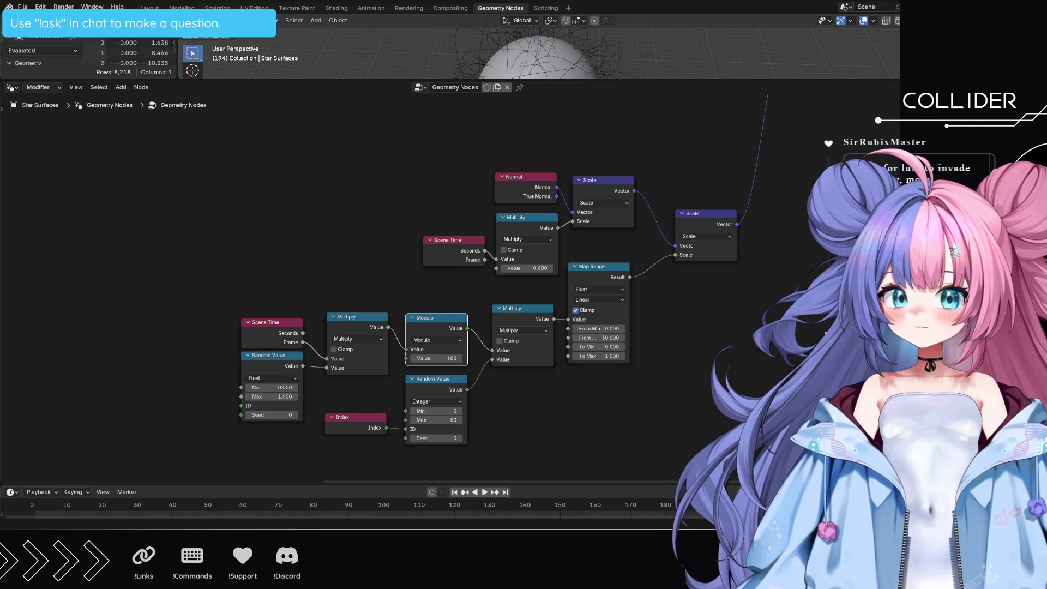
mouse_move(534, 195)
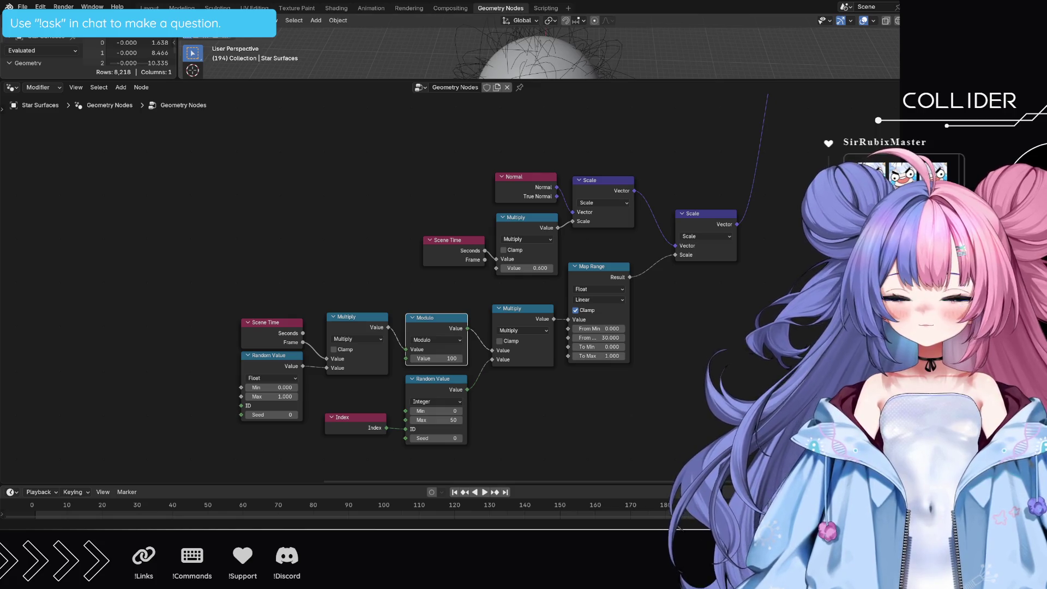
mouse_move(600, 436)
middle_mouse_down()
mouse_move(368, 321)
mouse_move(863, 428)
mouse_move(896, 289)
mouse_move(741, 290)
mouse_move(633, 322)
mouse_move(215, 289)
middle_mouse_up()
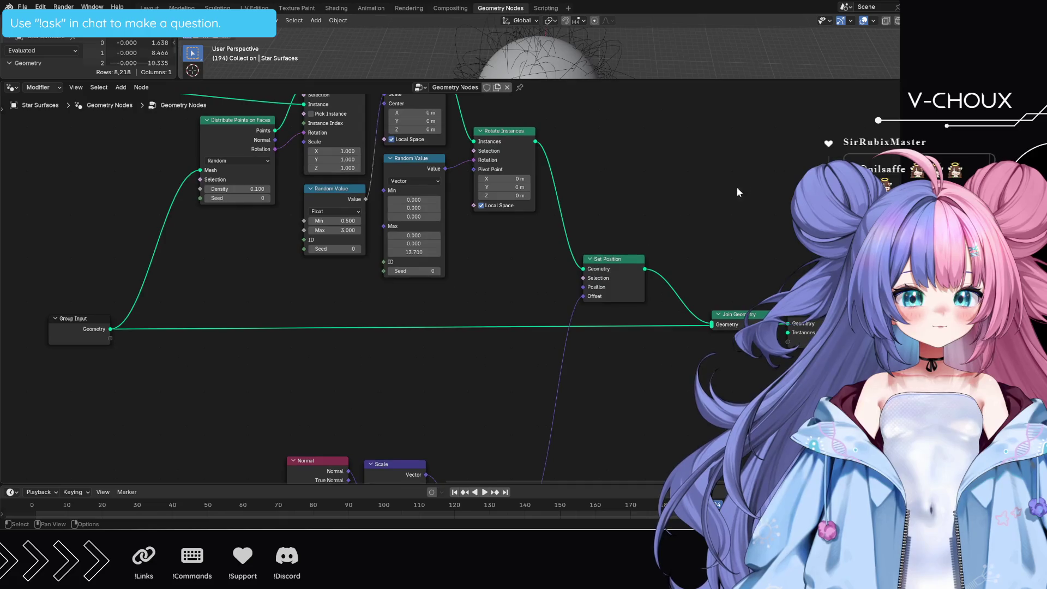
- Pan across the Group Input, point distribution and offset calculation nodes, then view the fiery sun
mouse_move(739, 191)
middle_mouse_down()
mouse_move(685, 348)
mouse_move(738, 224)
mouse_move(824, 265)
middle_mouse_up()
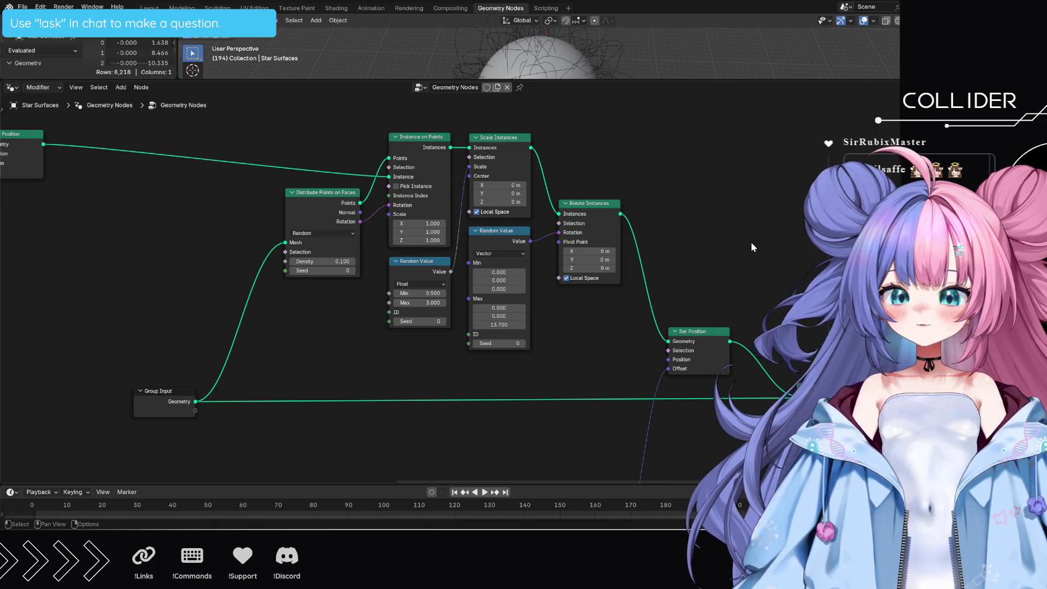
middle_click_drag(558, 369, 515, 209)
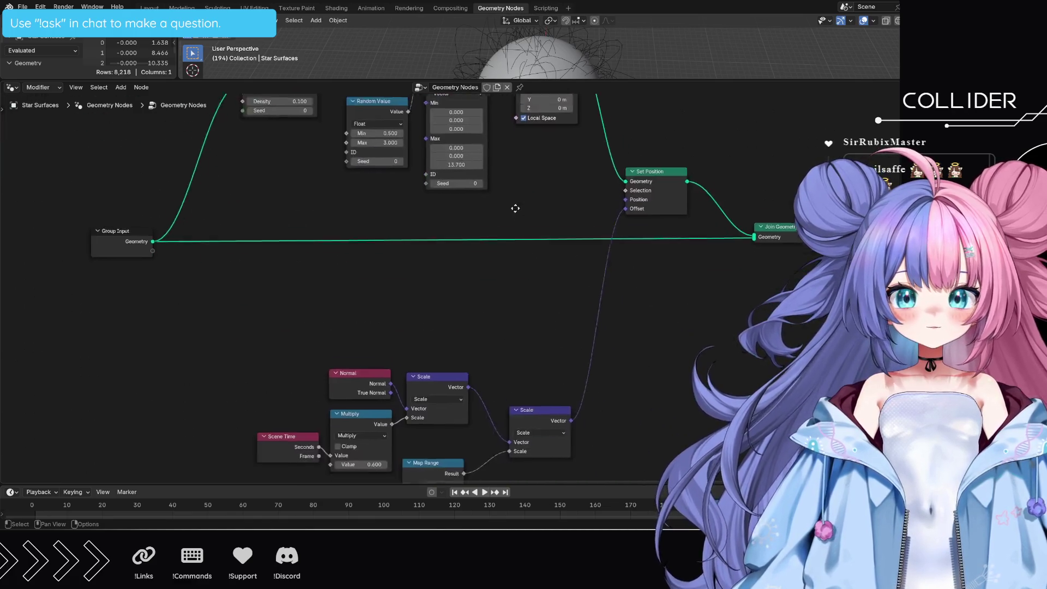
scroll(516, 209, "down", 10)
scroll(621, 289, "left", 5)
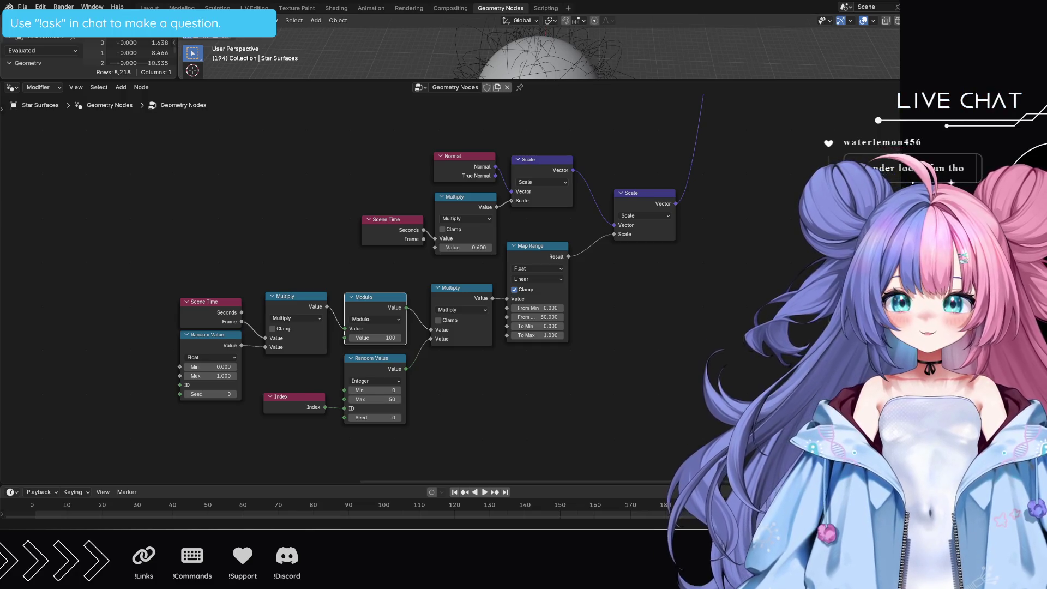
left_click(336, 8)
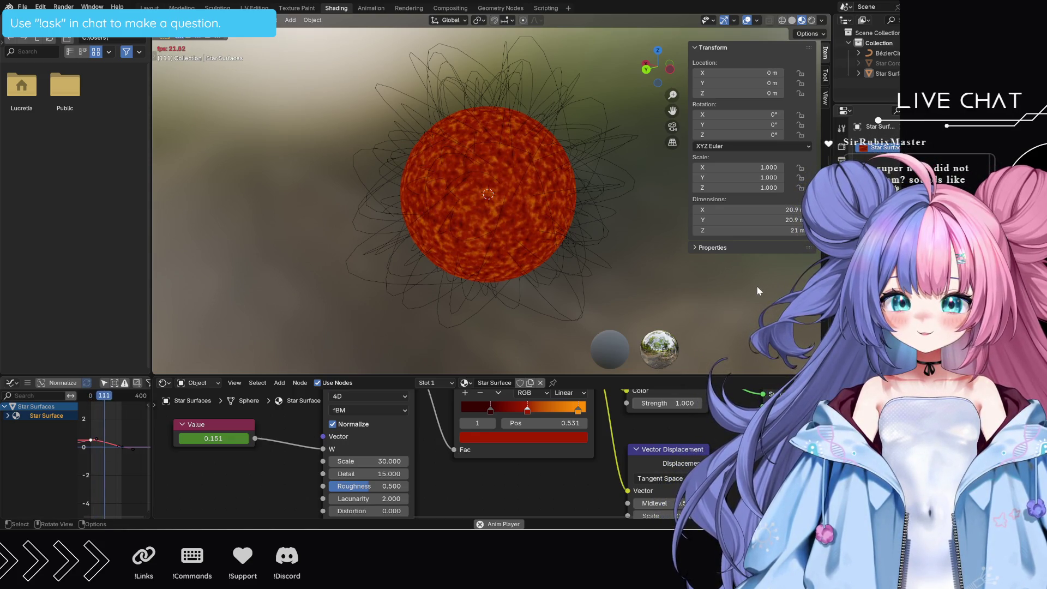
- Stop playback at frame 111 and pan the Geometry Nodes editor to empty space for new nodes
key("space")
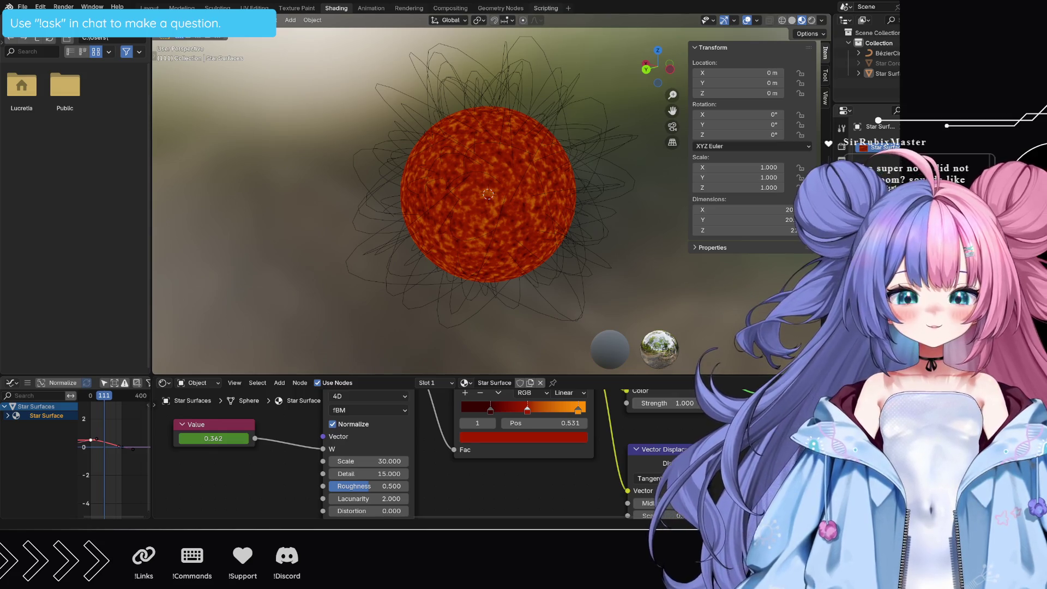
left_click(500, 7)
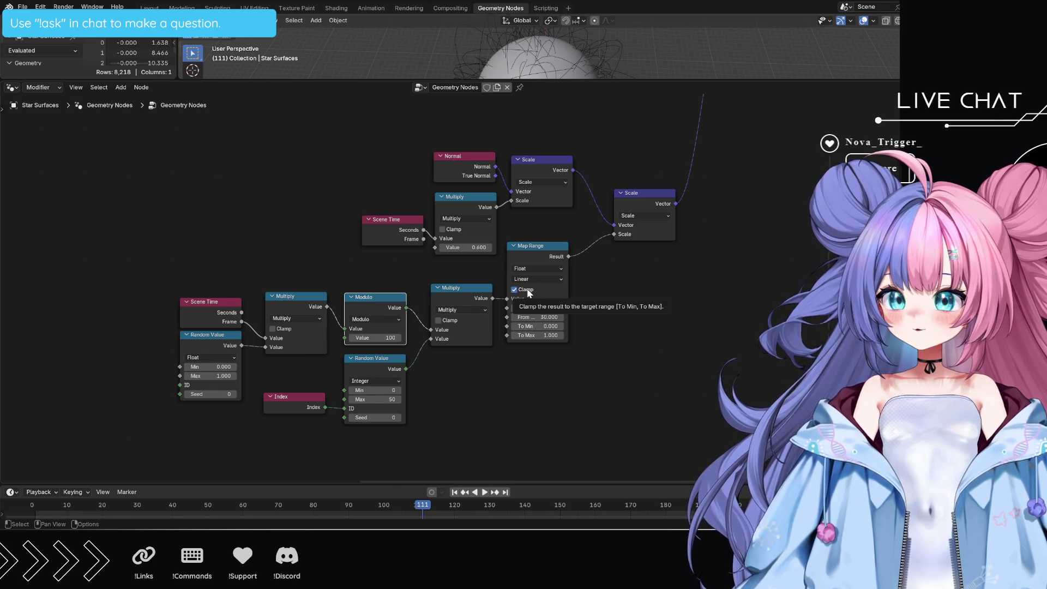
middle_click_drag(592, 383, 591, 380)
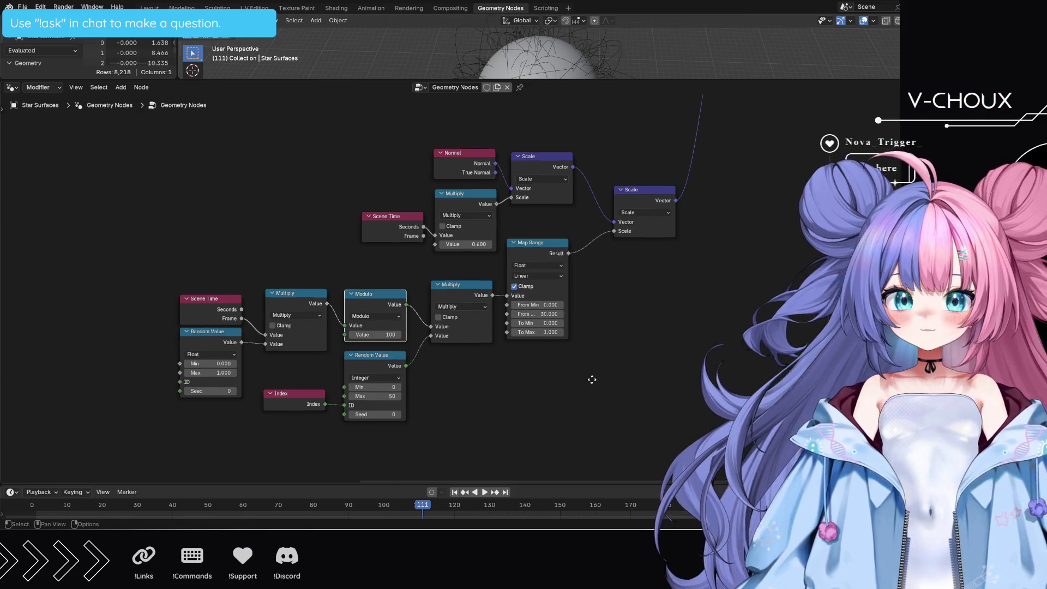
scroll(592, 380, "down", 5)
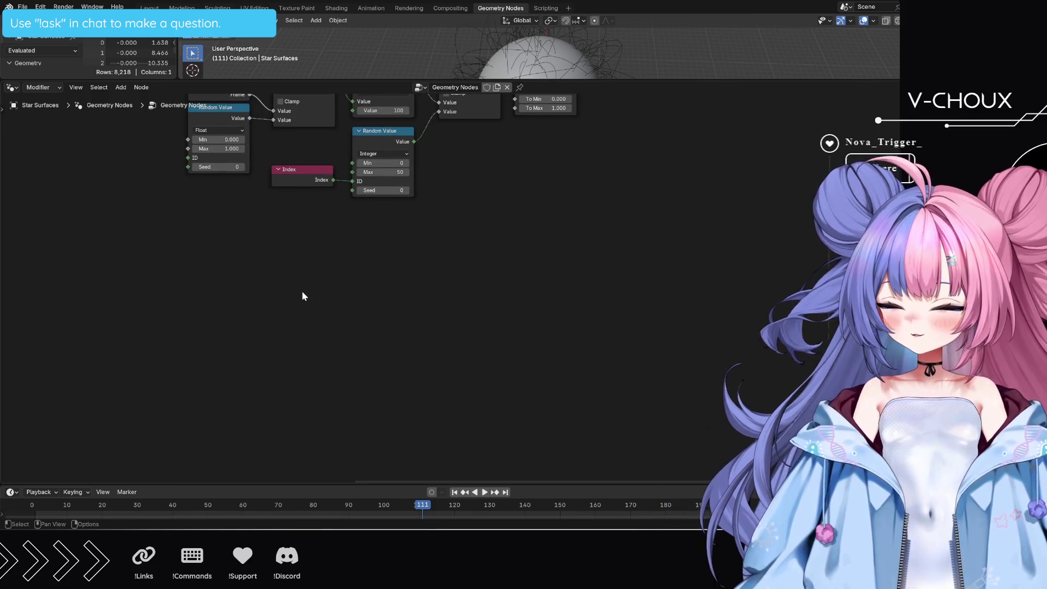
key("shift+a")
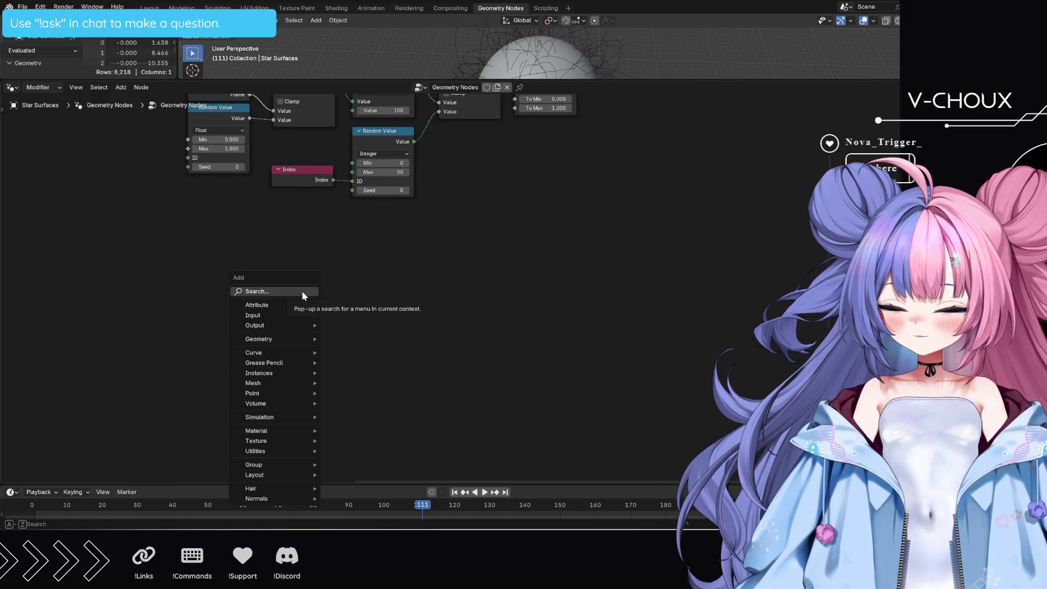
- Add a Normal node in the empty area of the node tree
type("normal")
key("Return")
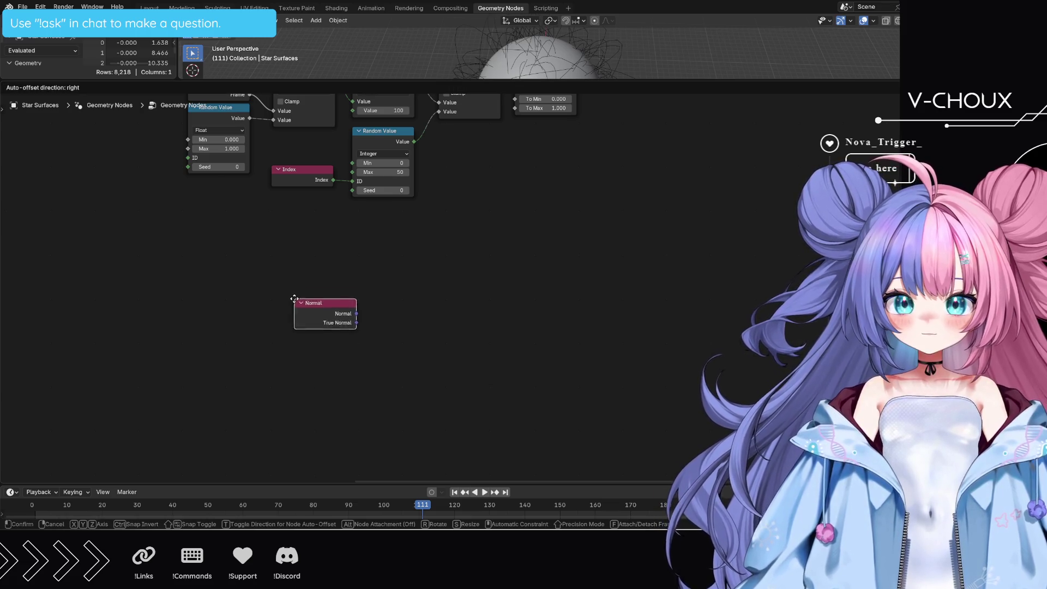
left_click(164, 291)
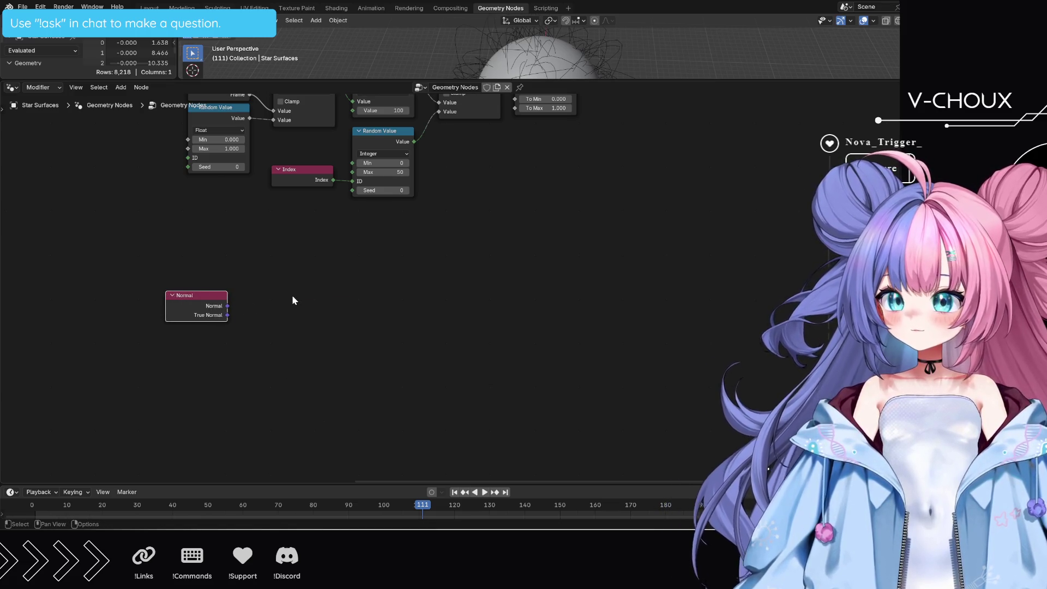
- Add a Vector Math Multiply node and arrange it to the right of the Normal node
key("shift+a")
type("ve")
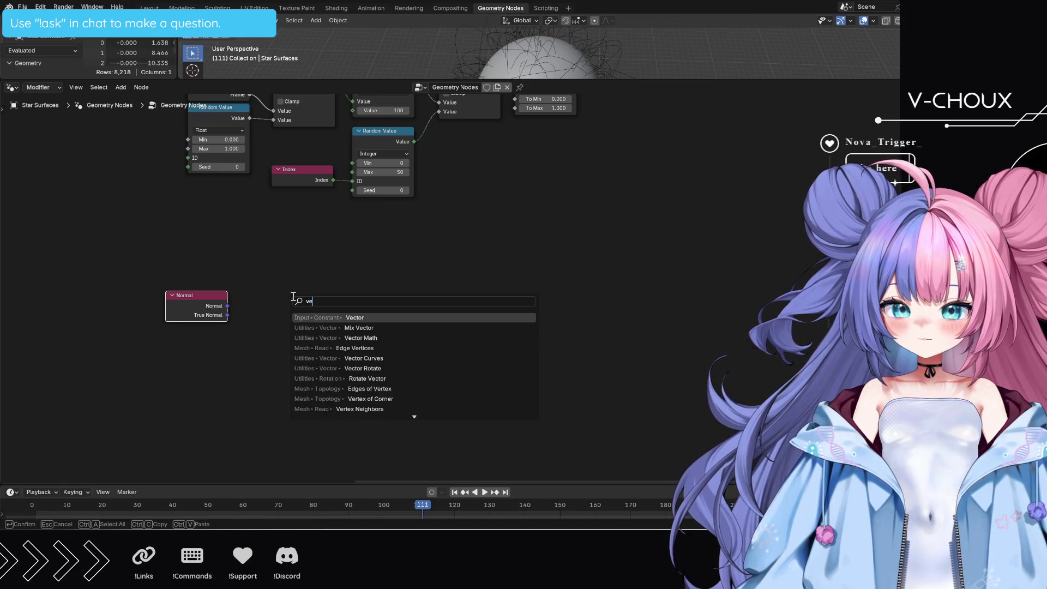
type("ctor m")
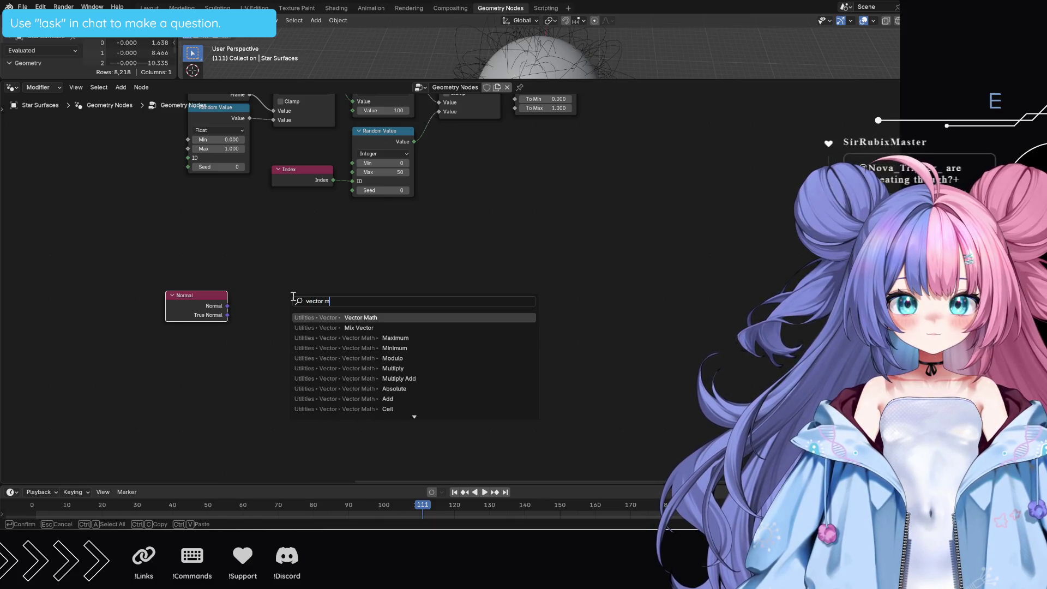
type("ath mu")
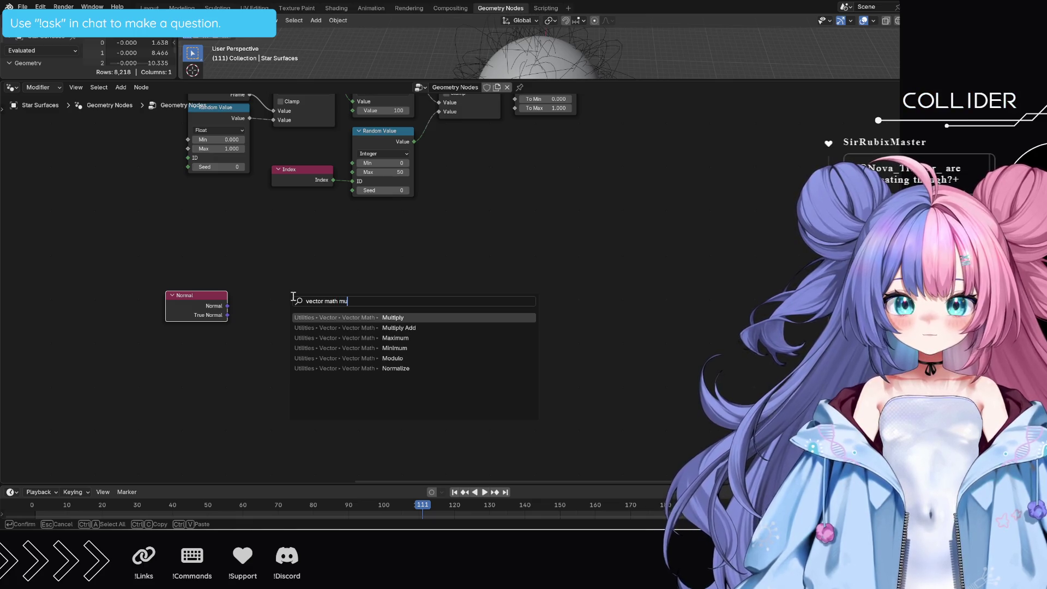
key("Return")
left_click(263, 304)
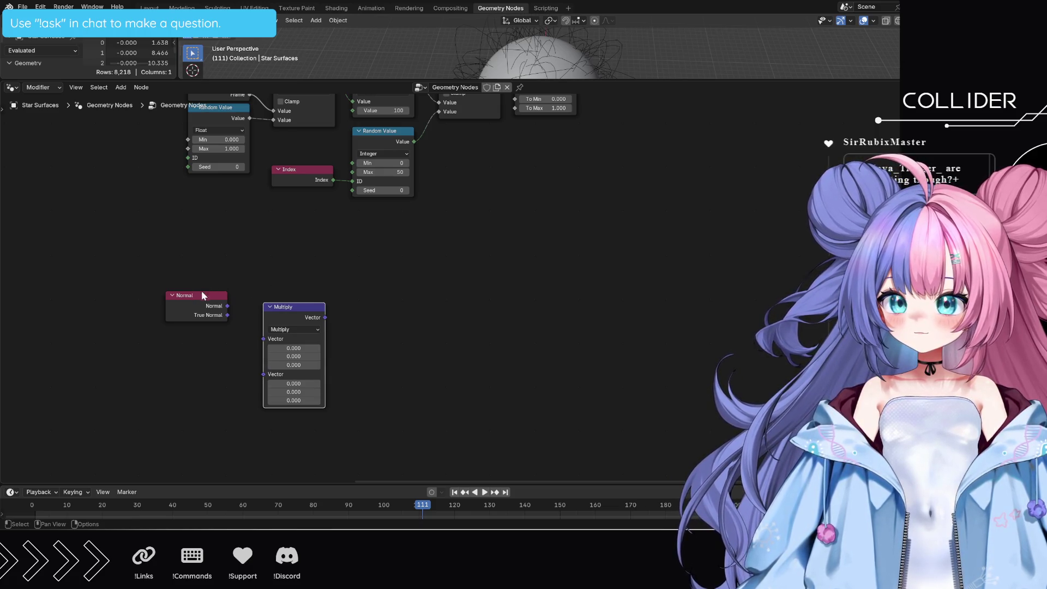
mouse_move(205, 296)
left_mouse_down()
mouse_move(175, 301)
mouse_move(260, 339)
left_mouse_up()
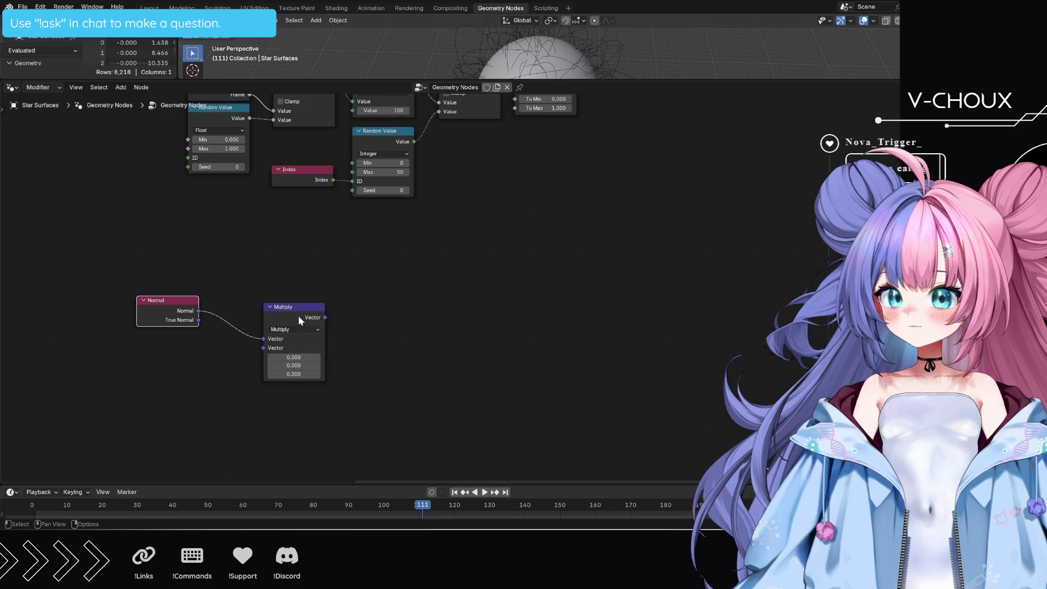
mouse_move(524, 226)
middle_mouse_down()
mouse_move(366, 335)
mouse_move(241, 343)
middle_mouse_up()
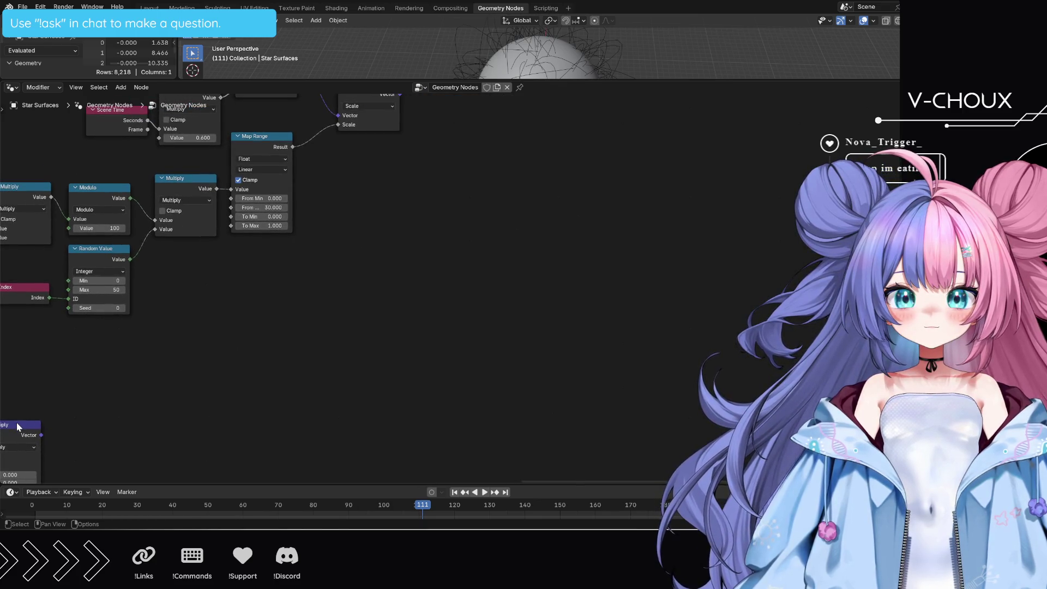
- Place the Normal and Multiply nodes beside the tree, just below the Map Range node
left_click_drag(17, 426, 383, 314)
middle_click_drag(234, 435, 387, 382)
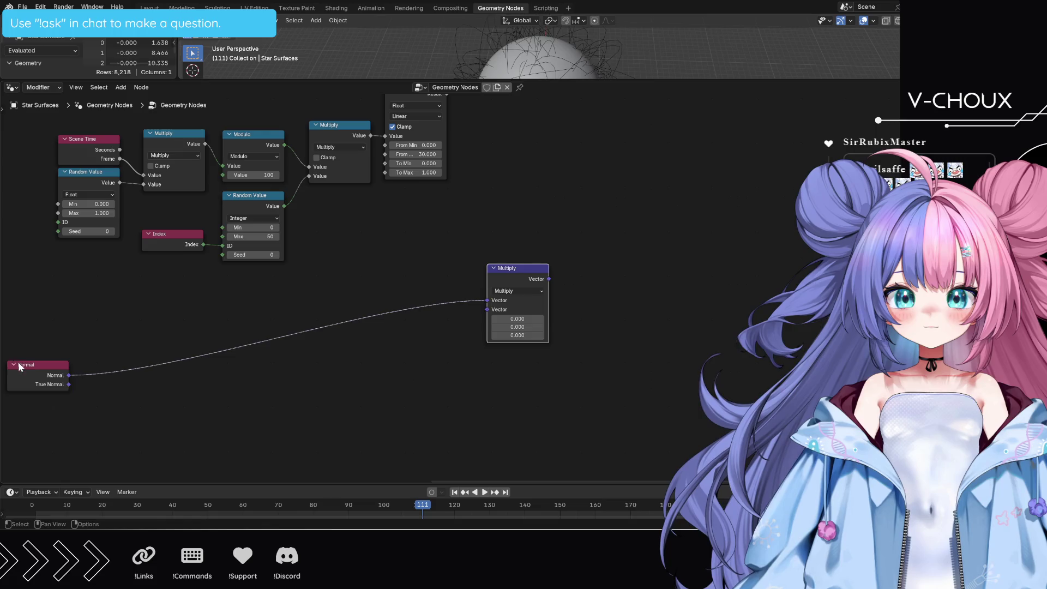
left_click_drag(28, 361, 357, 269)
left_click(402, 277)
mouse_move(635, 194)
middle_mouse_down()
mouse_move(603, 292)
mouse_move(498, 329)
middle_mouse_up()
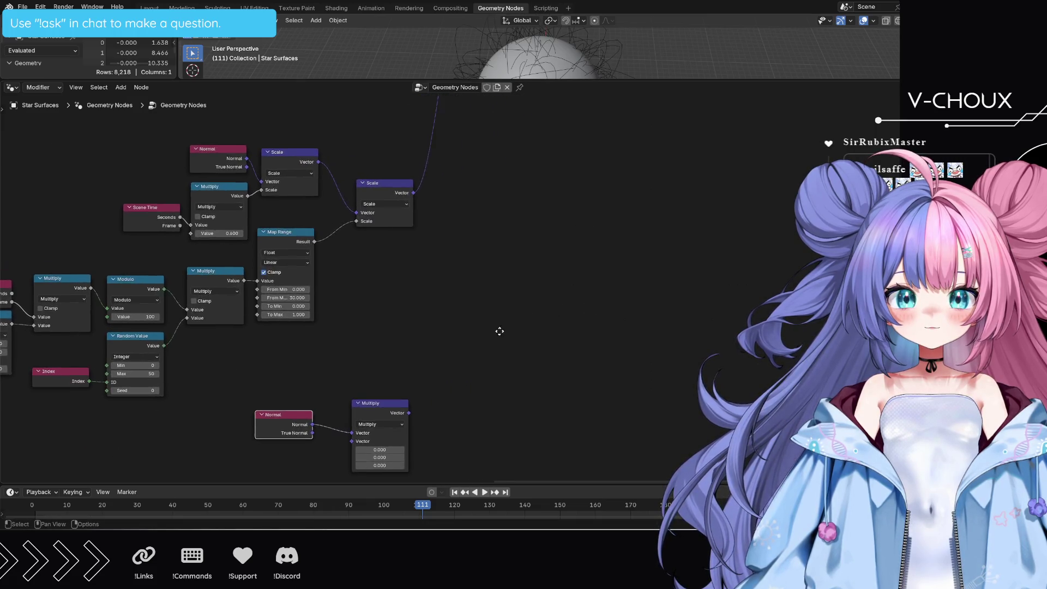
mouse_move(244, 383)
left_mouse_down()
mouse_move(405, 430)
mouse_move(579, 238)
mouse_move(489, 283)
left_mouse_up()
mouse_move(505, 227)
middle_mouse_down()
mouse_move(495, 294)
mouse_move(512, 303)
middle_mouse_up()
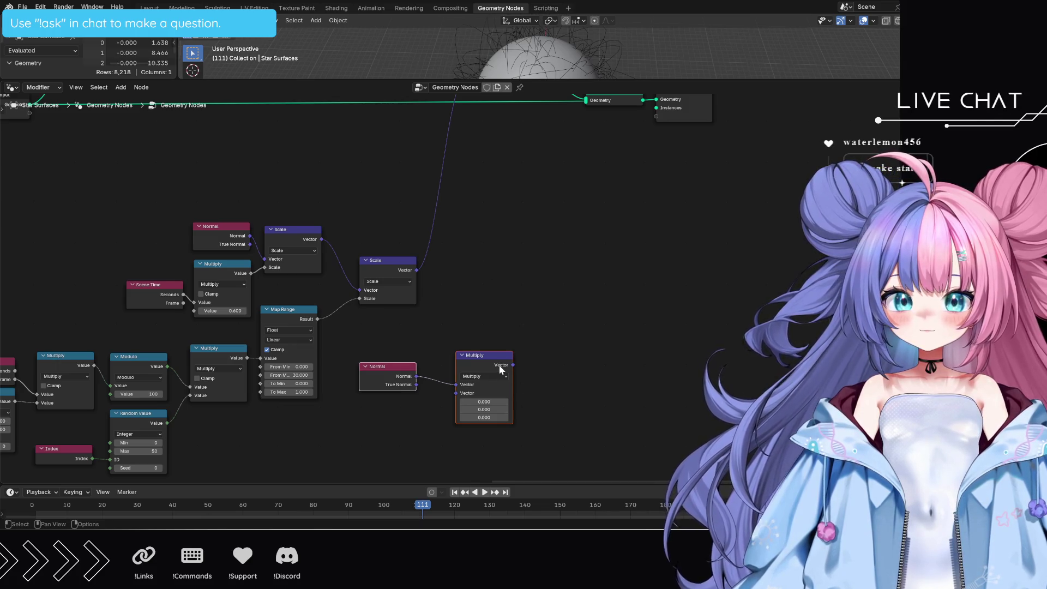
- Delete the Normal node and switch the Scale node to Multiply, with Map Range Result as its second vector
mouse_move(501, 370)
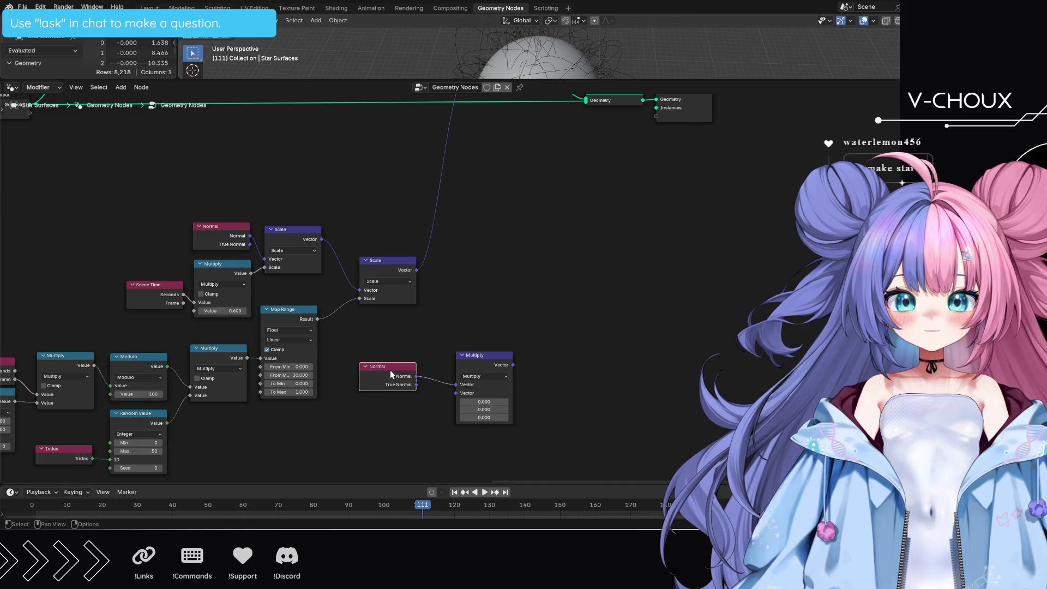
key("x")
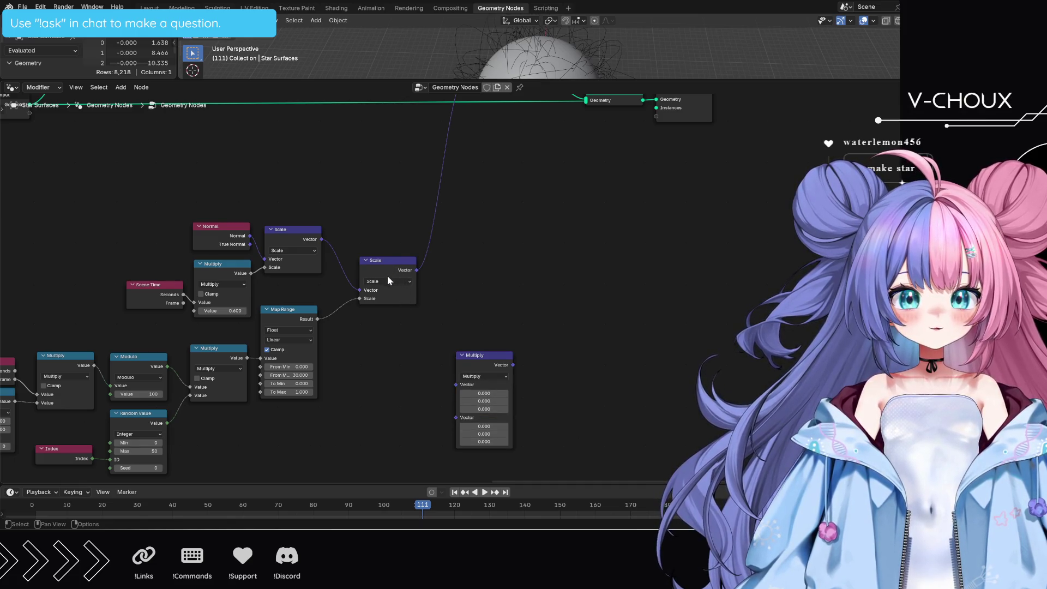
left_click(385, 286)
left_click(384, 280)
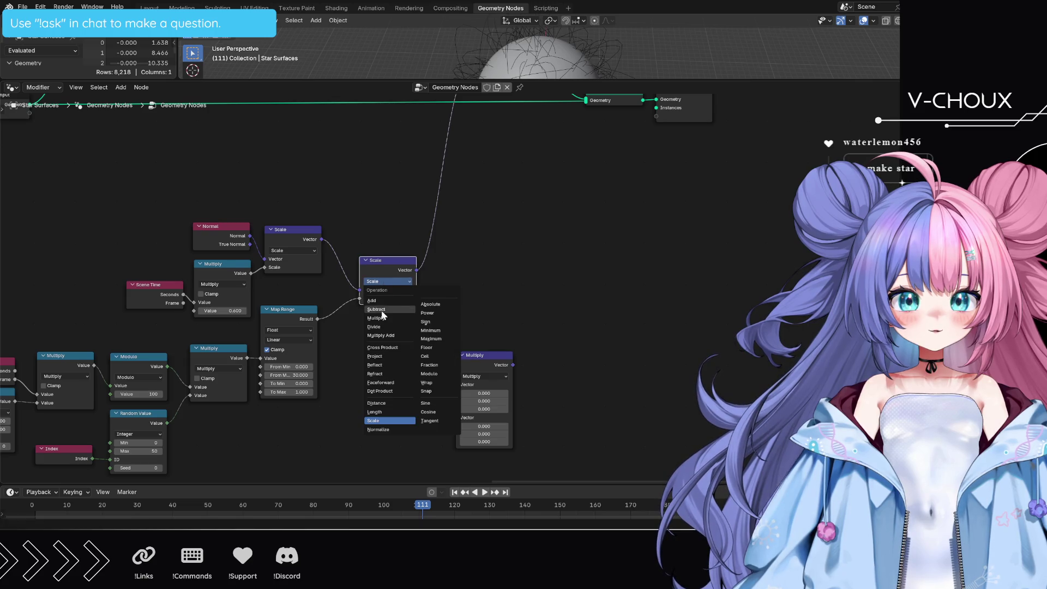
left_click(376, 318)
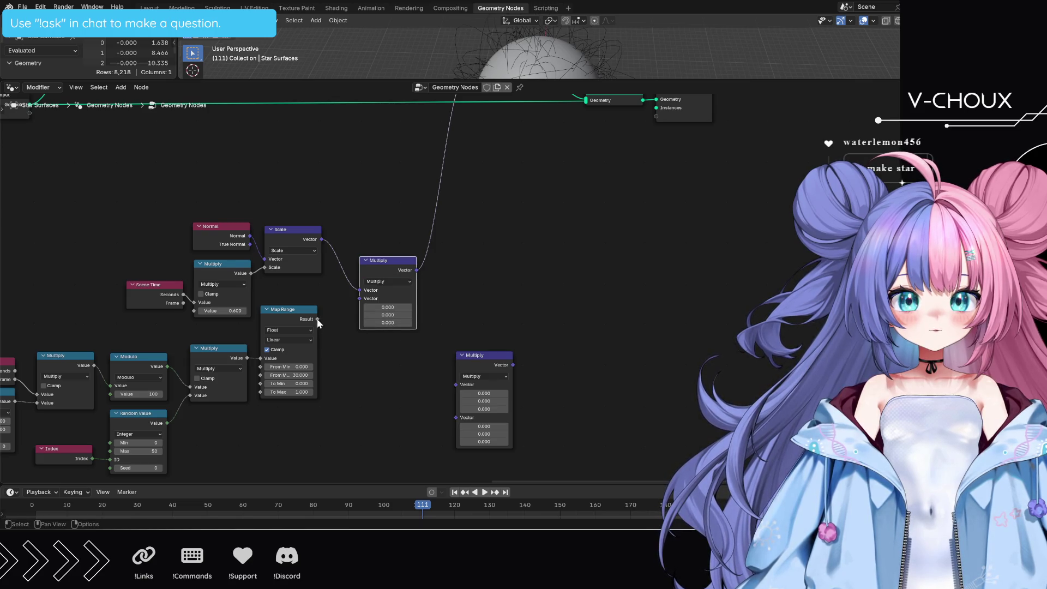
left_click_drag(318, 319, 359, 299)
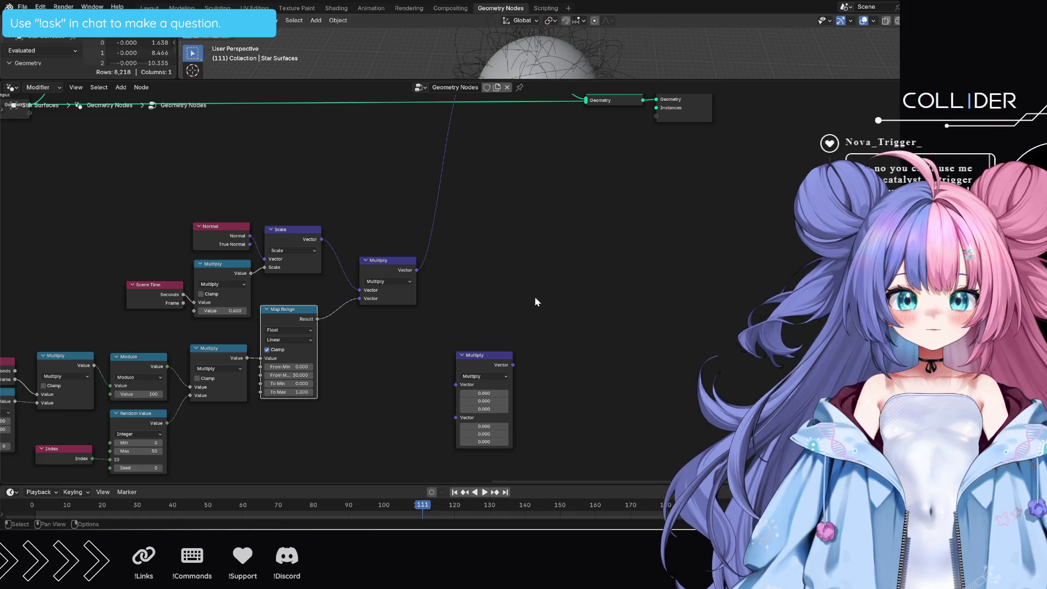
- Play the animation with Set Position and Join Geometry in view, enlarging the 3D view
mouse_move(594, 221)
middle_mouse_down()
mouse_move(544, 334)
mouse_move(629, 343)
mouse_move(671, 333)
middle_mouse_up()
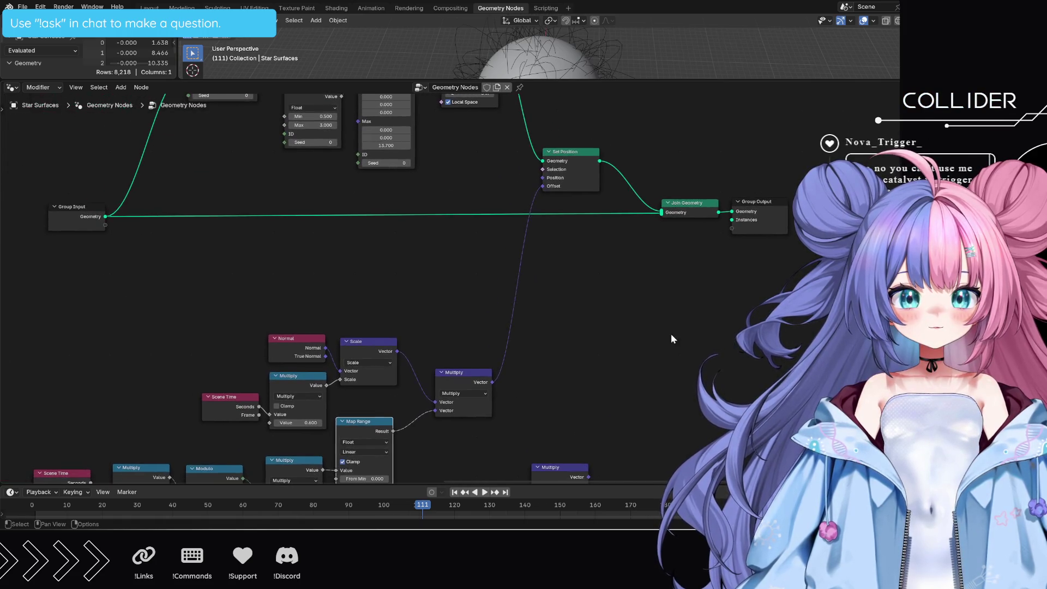
key("space")
left_click_drag(607, 82, 608, 337)
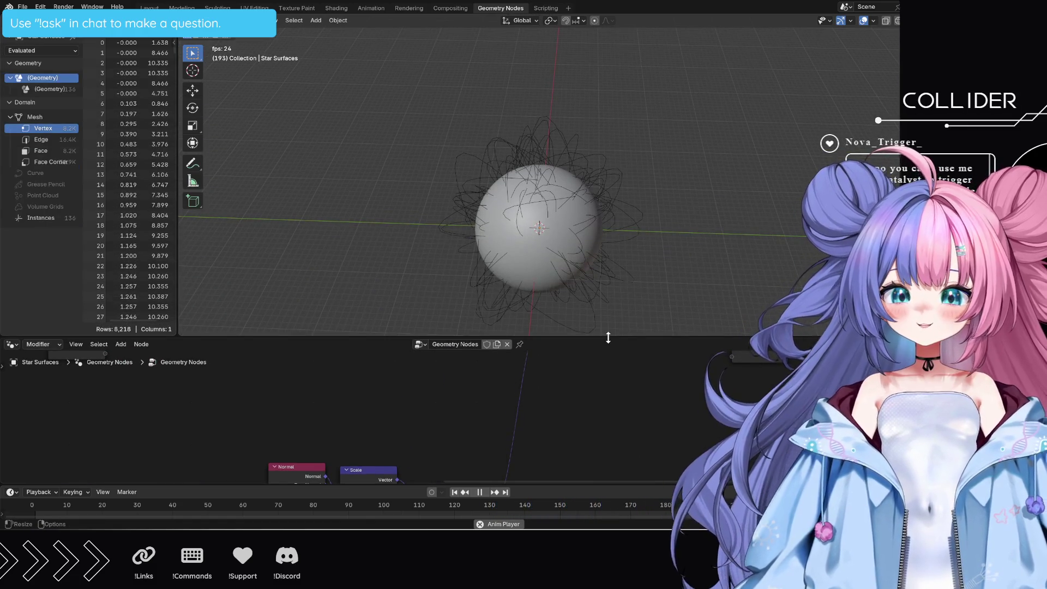
- Shrink the 3D view back and stop playback at frame 244
left_click_drag(608, 338, 608, 169)
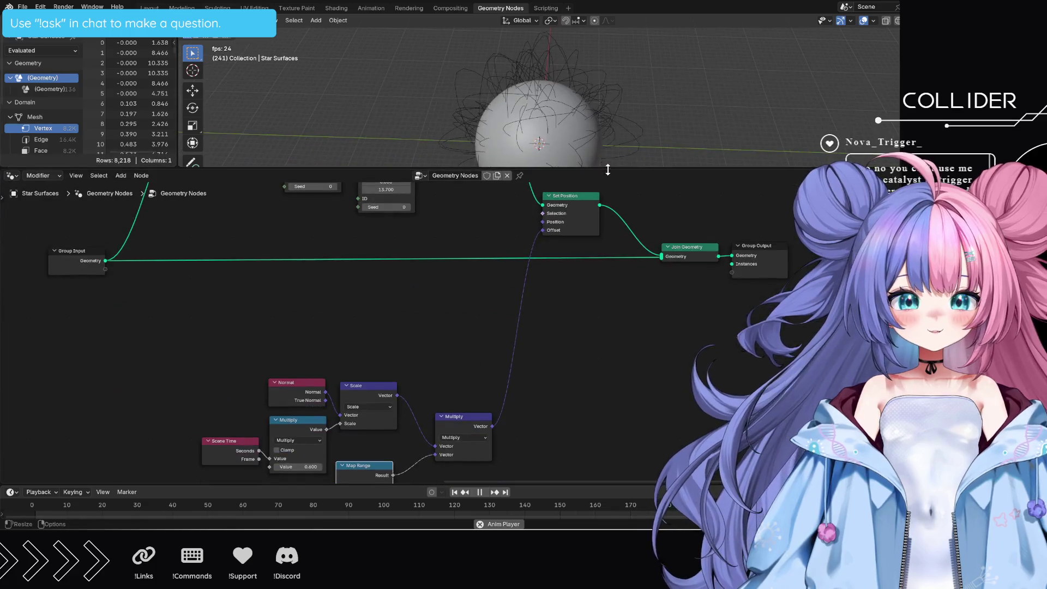
key("space")
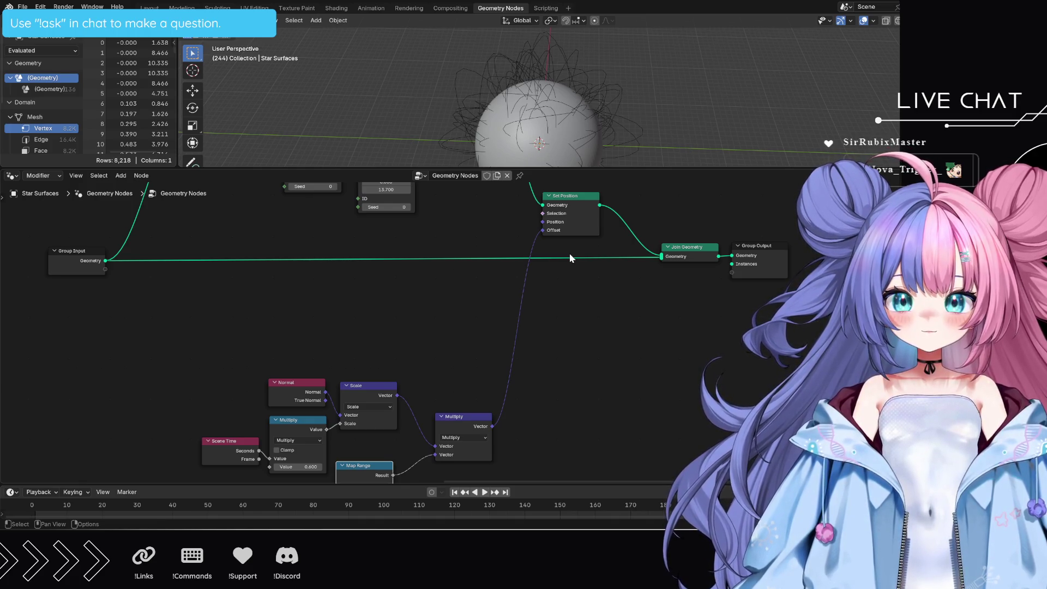
- Undo the node back to Scale with Map Range feeding its scale, and delete the spare Multiply node
scroll(635, 368, "down", 3)
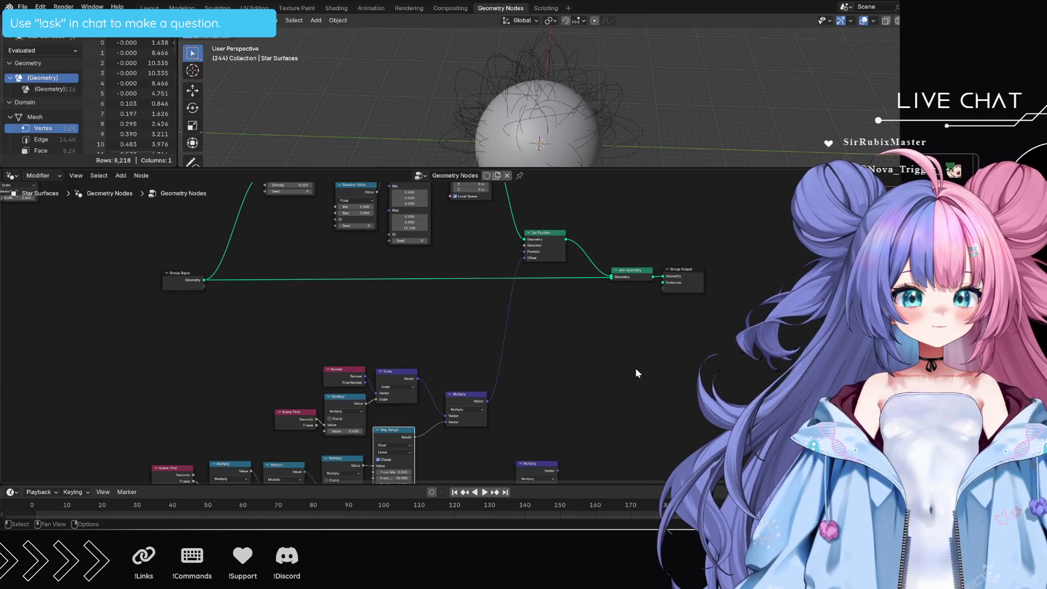
scroll(629, 374, "up", 4)
middle_click_drag(628, 374, 638, 285)
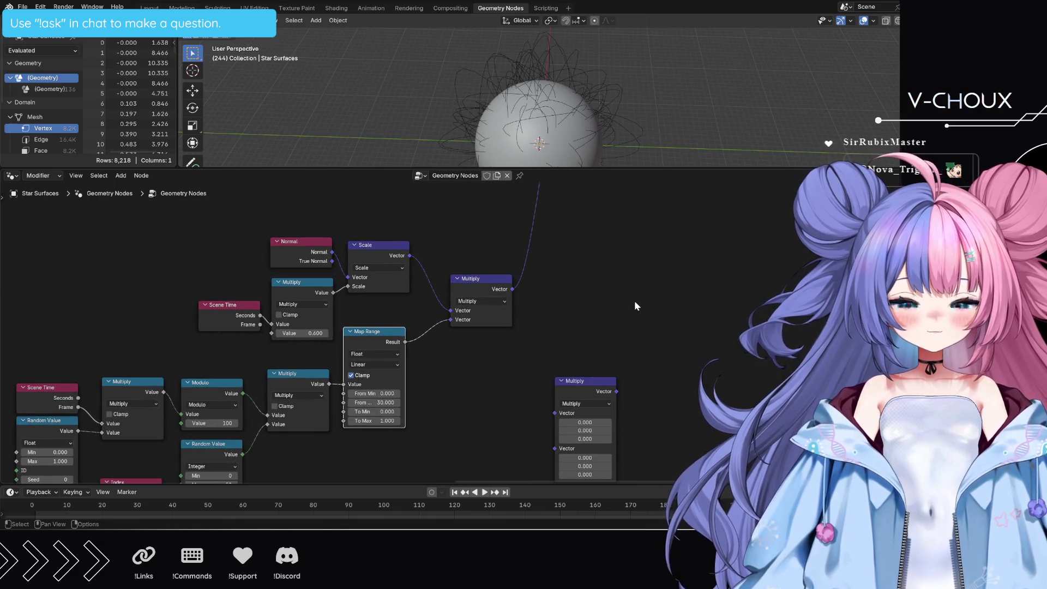
key("ctrl+z")
key("ctrl+z")
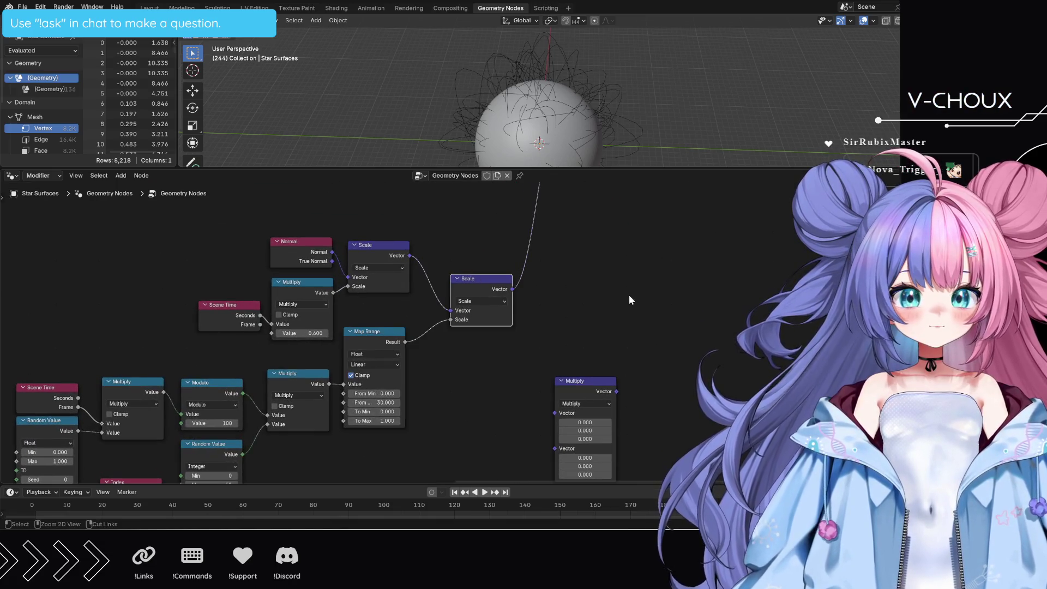
left_click(584, 384)
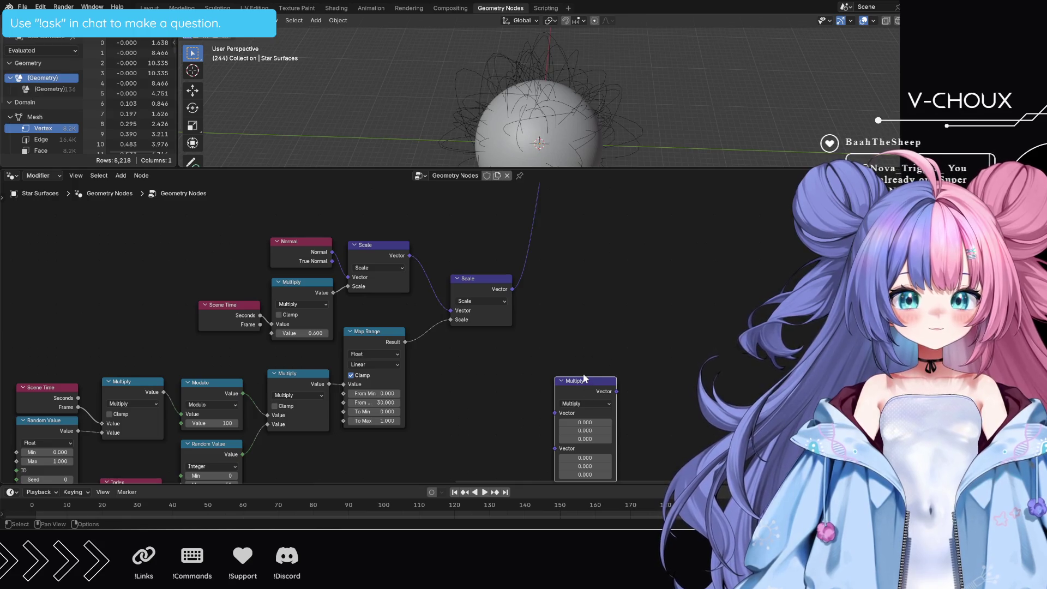
key("x")
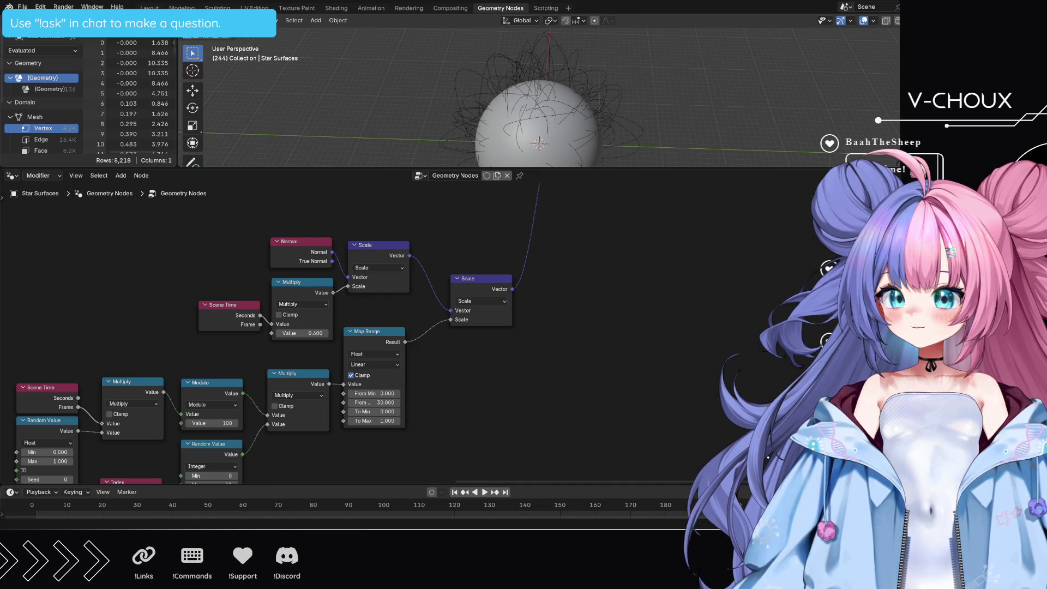
- Review the node chain through Join Geometry and Group Output, then save Supernova.blend
middle_click_drag(494, 403, 579, 351)
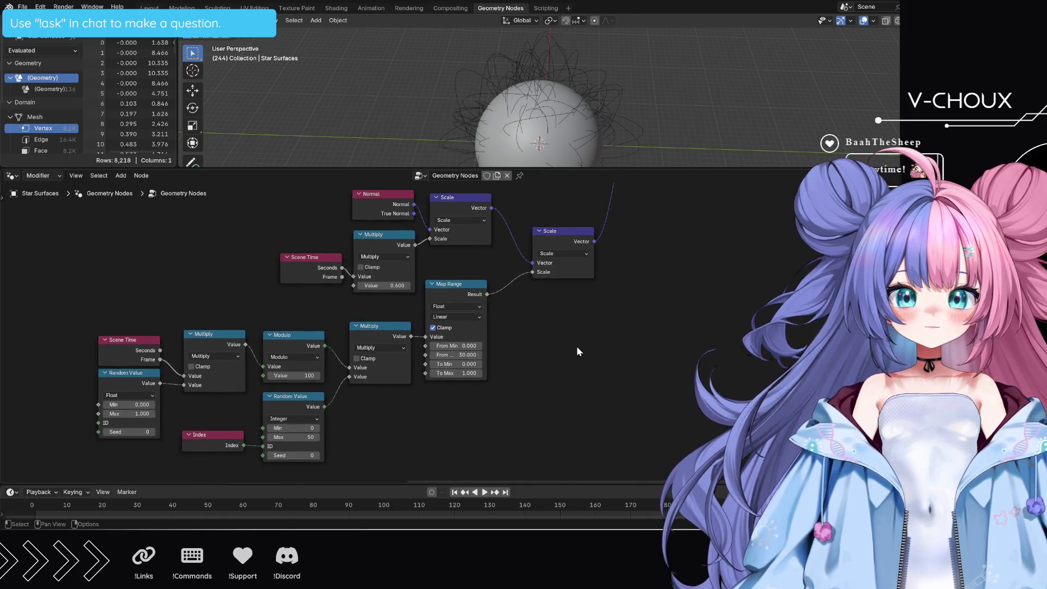
scroll(578, 344, "down", 6)
mouse_move(345, 396)
left_mouse_down()
mouse_move(511, 315)
mouse_move(499, 285)
left_mouse_up()
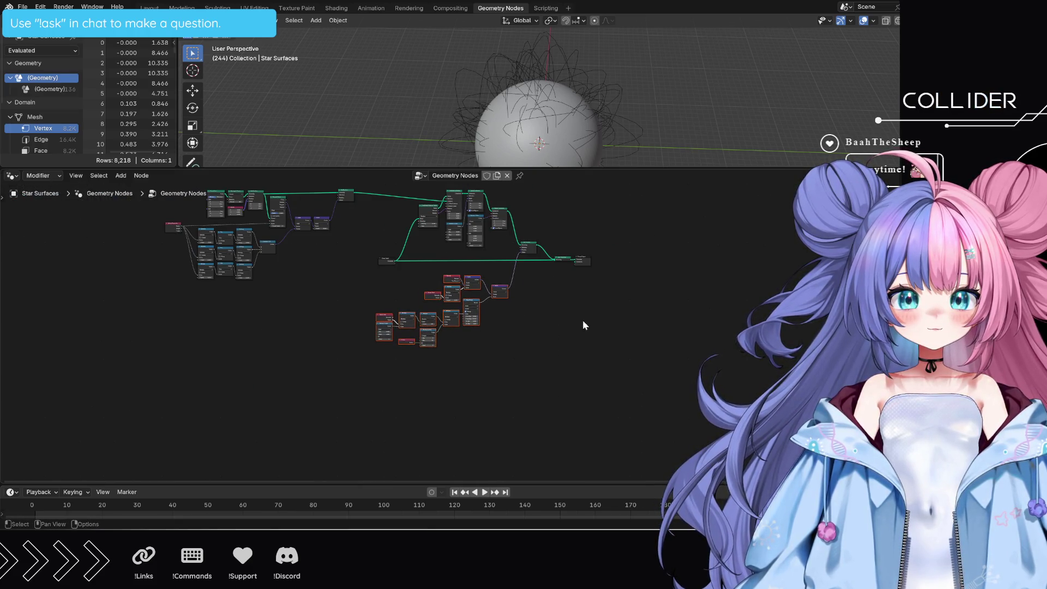
left_click(583, 325)
scroll(665, 314, "up", 5)
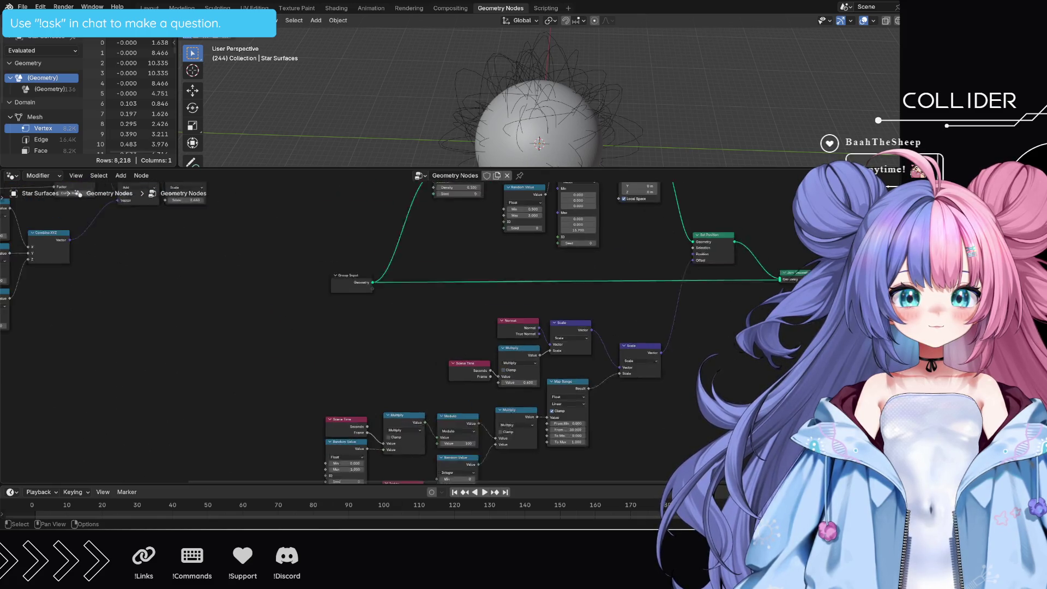
mouse_move(437, 315)
middle_mouse_down()
mouse_move(480, 371)
mouse_move(436, 381)
mouse_move(316, 355)
mouse_move(269, 311)
middle_mouse_up()
mouse_move(709, 376)
middle_mouse_down()
mouse_move(779, 365)
mouse_move(776, 387)
middle_mouse_up()
key("ctrl+s")
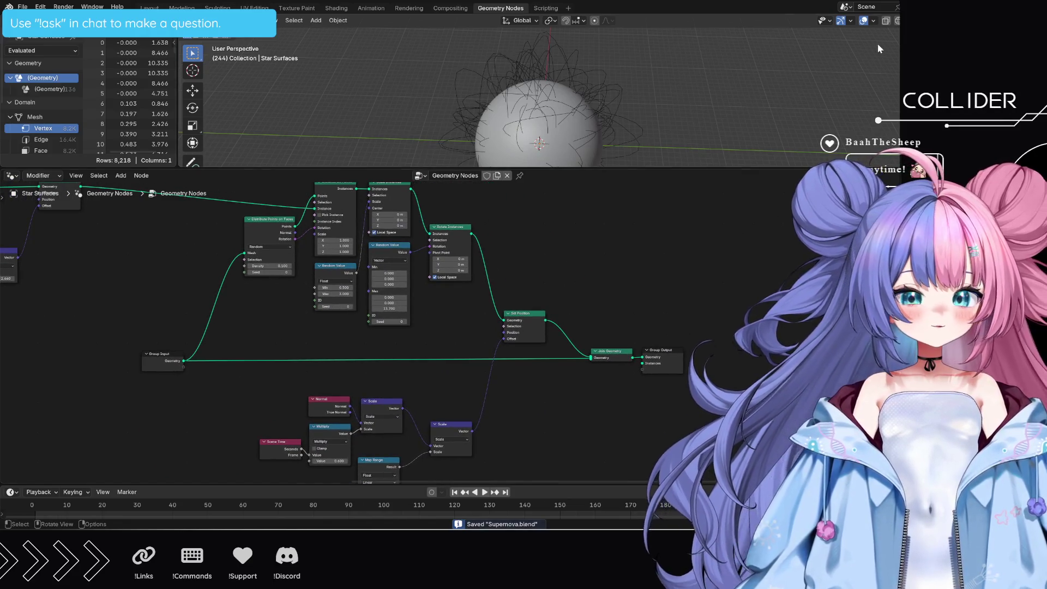